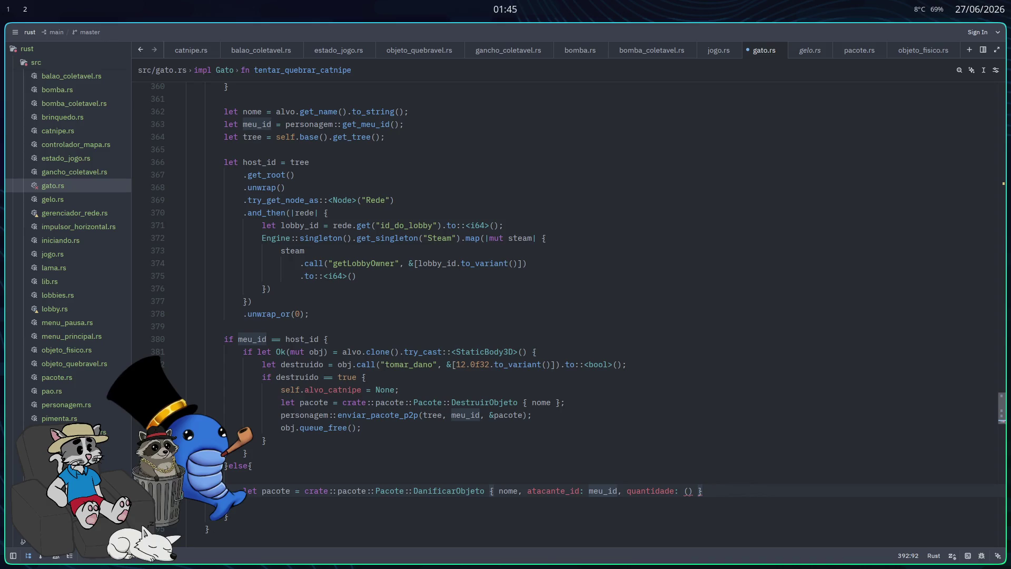
# - Finish the else branch's DanificarObjeto enviar_pacote_p2p call with quantidade 12.0 and save gato.rs
pyautogui.press('BackSpace')
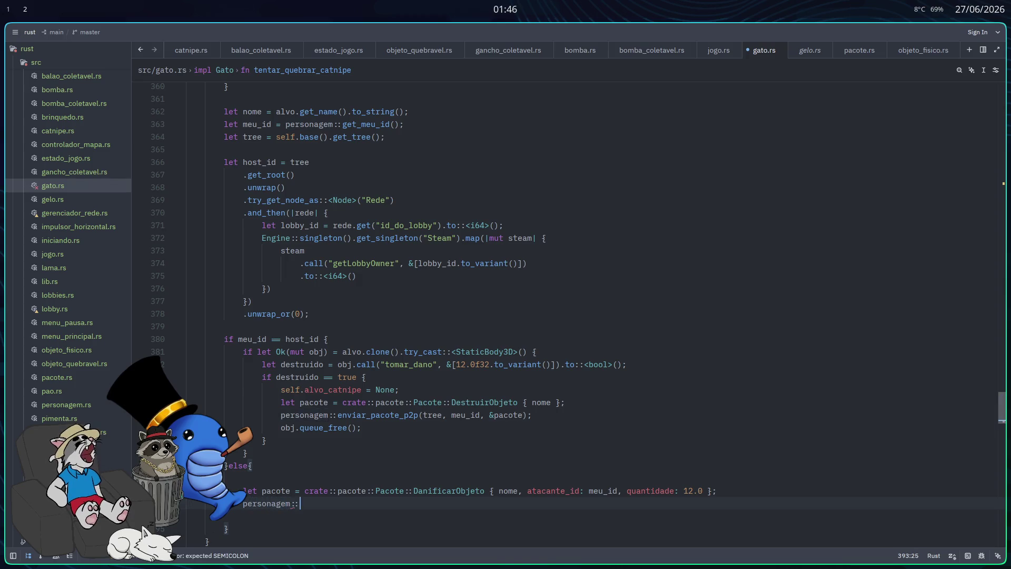
pyautogui.write('enviar_')
pyautogui.press('Return')
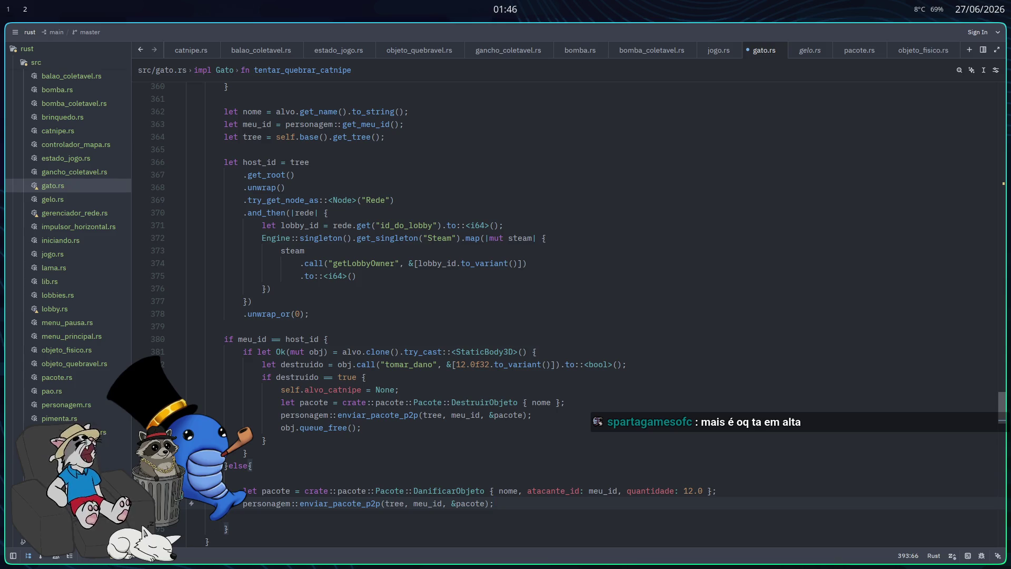
pyautogui.hotkey('ctrl', 's')
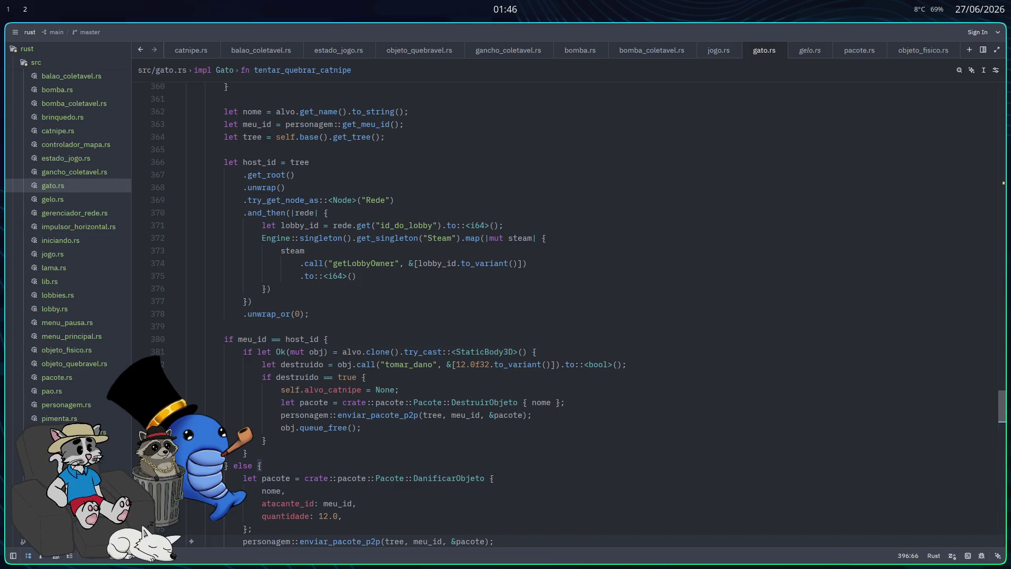
# - Run cargo build in a new terminal below the code, then switch to the Godot editor
pyautogui.scroll(-5, 649, 426)
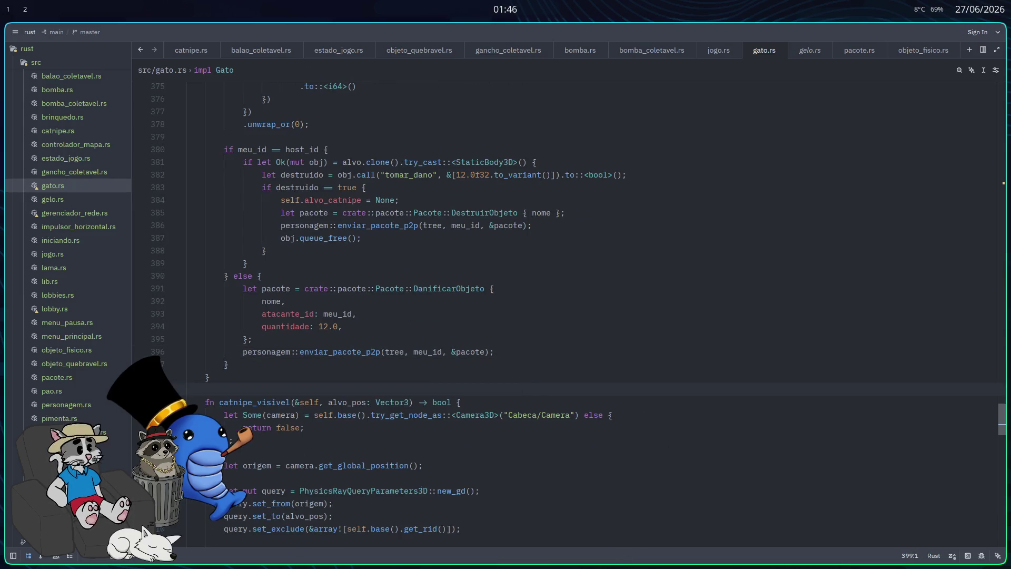
pyautogui.click(969, 556)
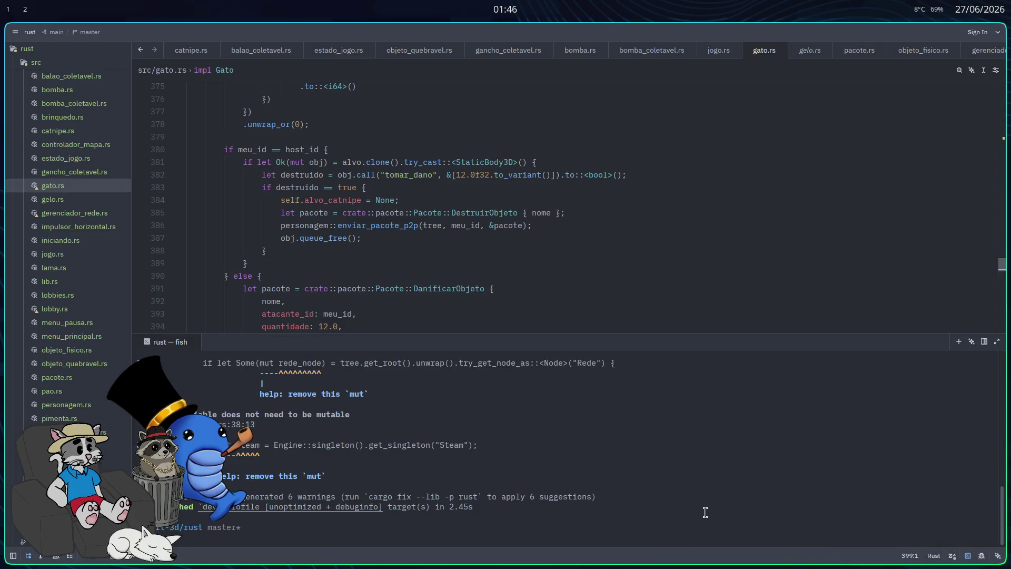
pyautogui.press('Return')
pyautogui.hotkey('alt', 'Tab')
# - Launch the game, host a lobby, start the match briefly, then stop it
pyautogui.click(844, 36)
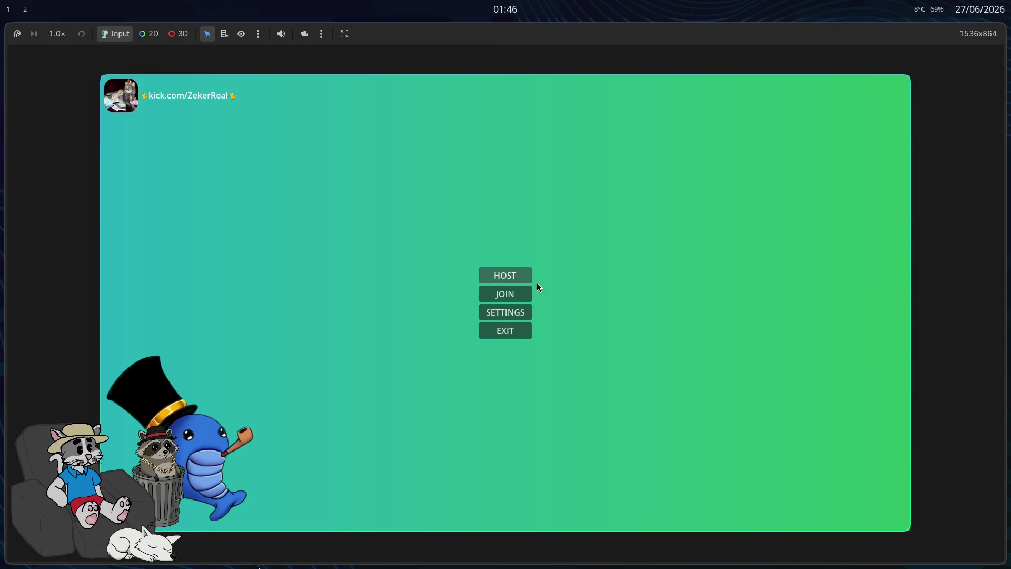
pyautogui.click(536, 282)
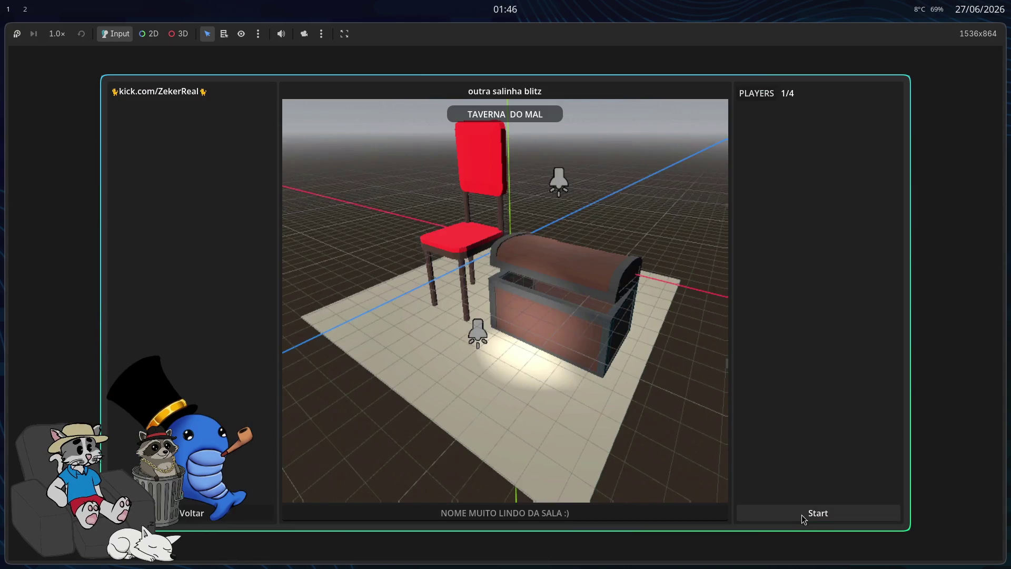
pyautogui.click(804, 516)
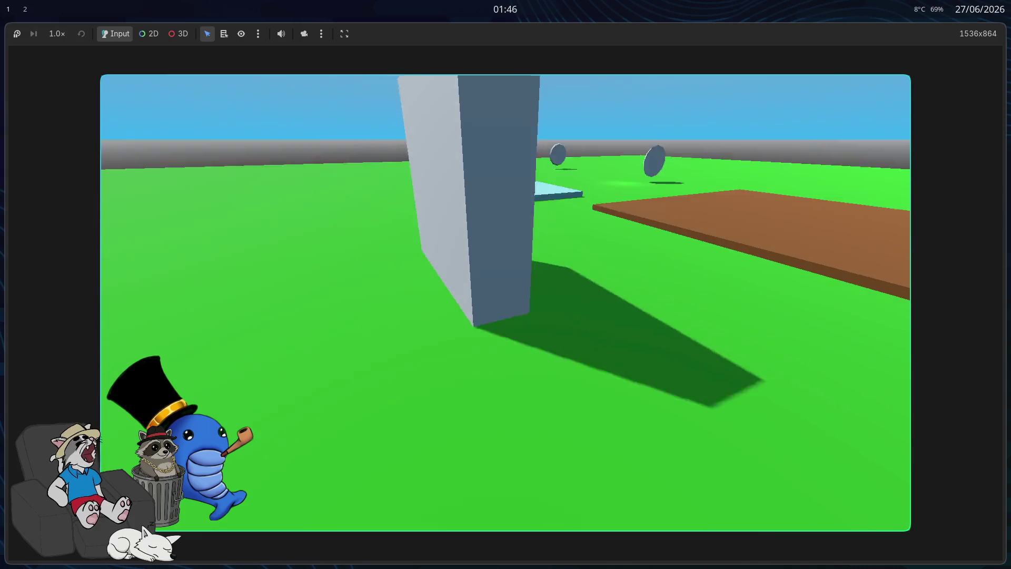
pyautogui.press('F8')
# - Relaunch the game and host the outra salinha blitz lobby to load the level
pyautogui.click(839, 36)
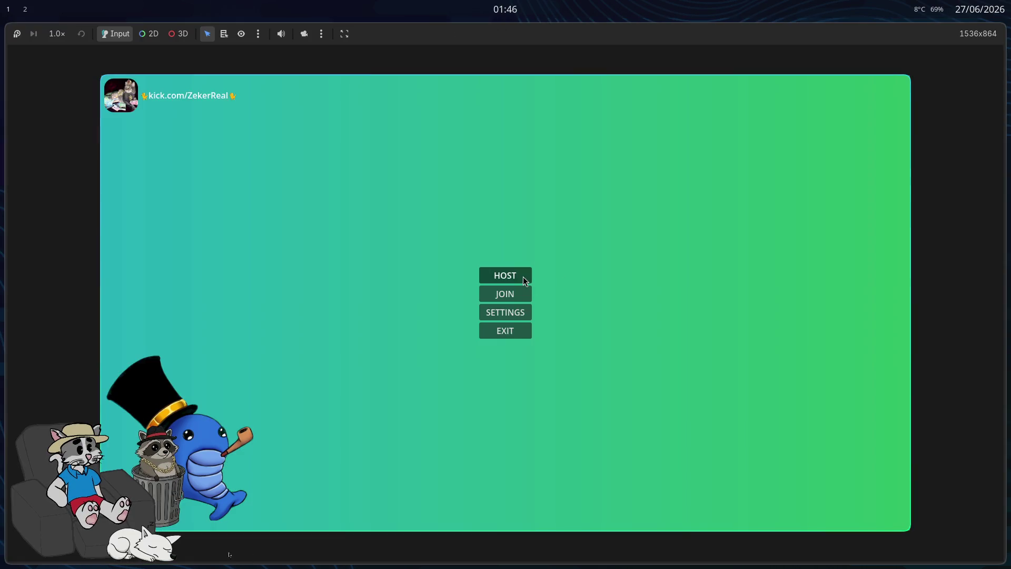
pyautogui.click(523, 276)
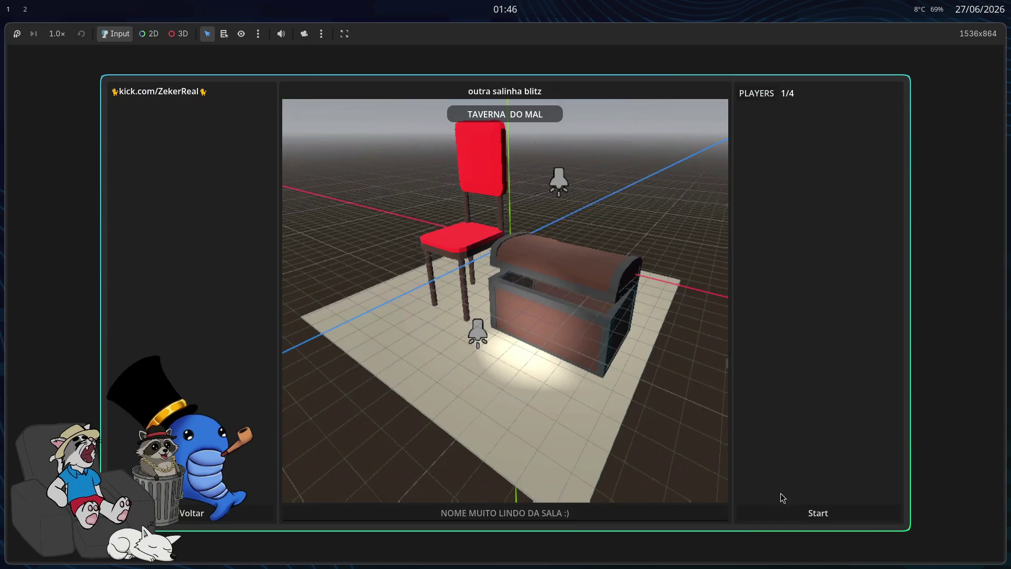
pyautogui.click(796, 508)
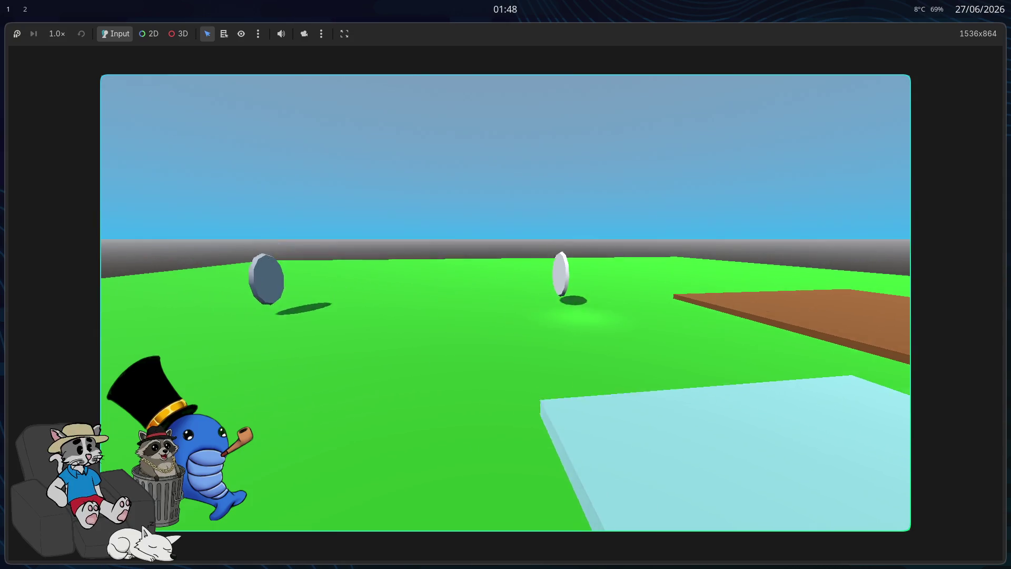
# - Stop the playtest with F8 and return to gato.rs in Zed
pyautogui.press('F8')
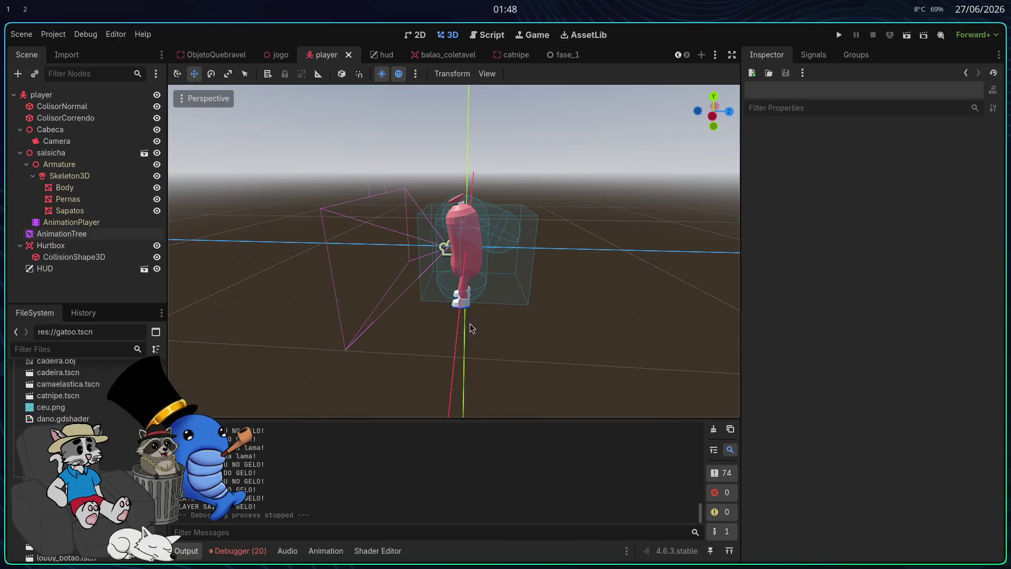
pyautogui.hotkey('alt', 'Tab')
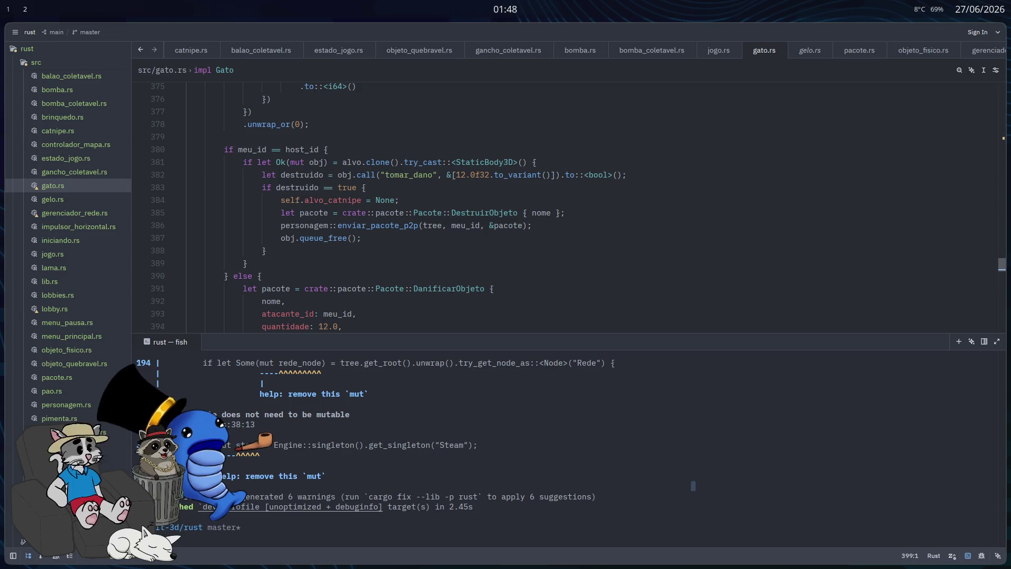
# - Read back through the cargo build warnings about unneeded mut variables, then return to Godot
pyautogui.scroll(5, 372, 294)
pyautogui.scroll(5, 315, 448)
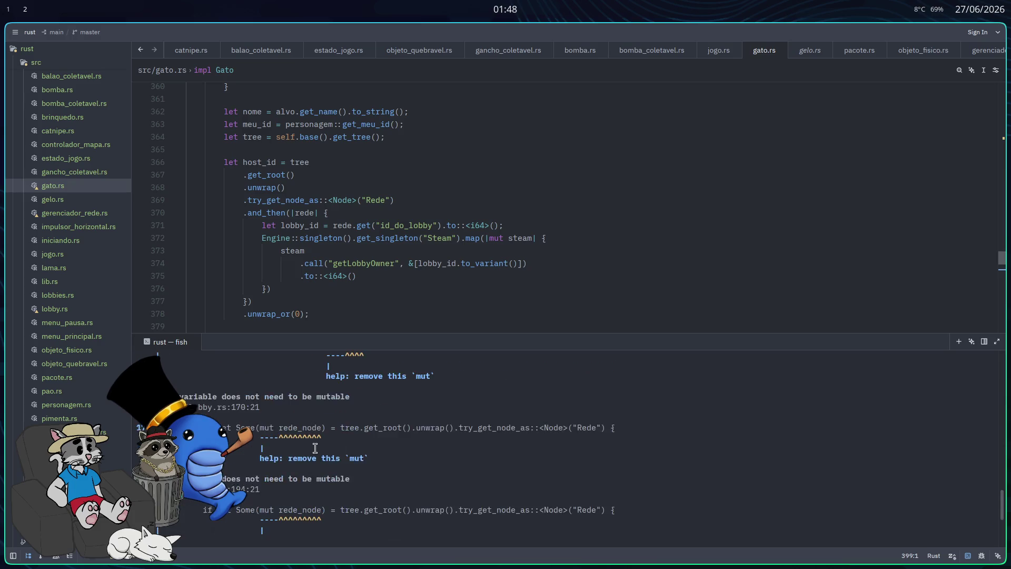
pyautogui.scroll(4, 315, 448)
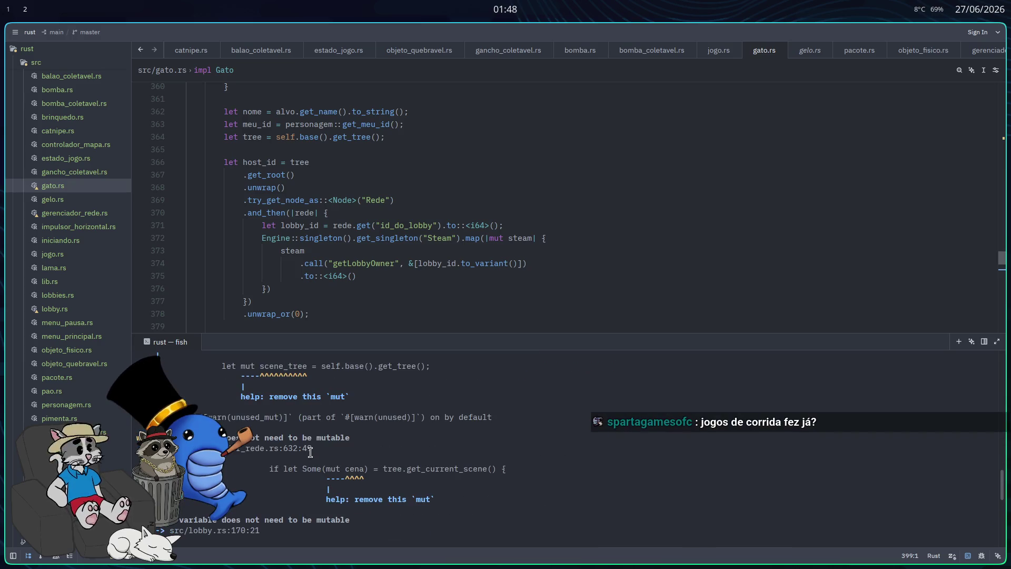
pyautogui.scroll(3, 311, 452)
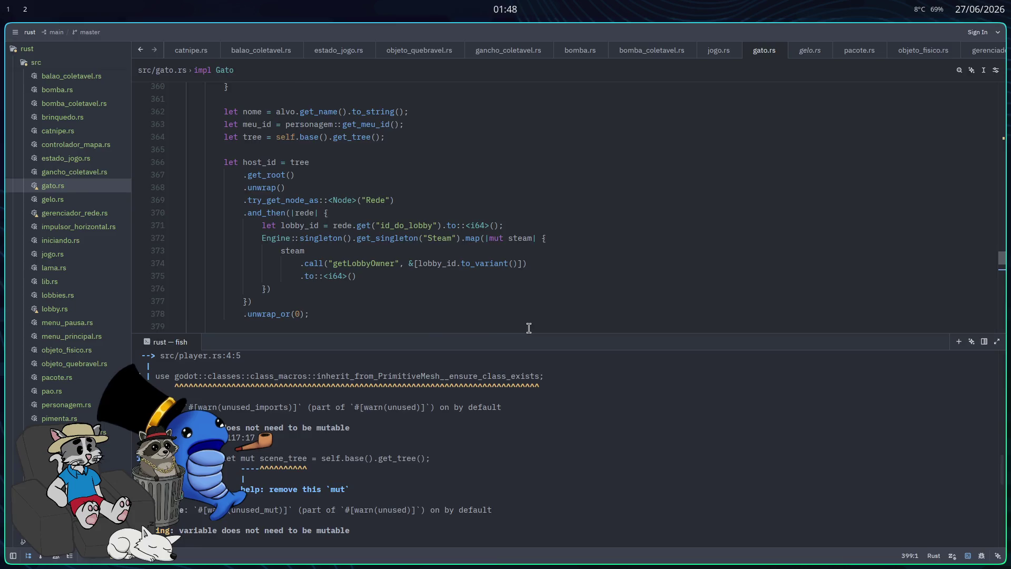
pyautogui.hotkey('alt', 'Tab')
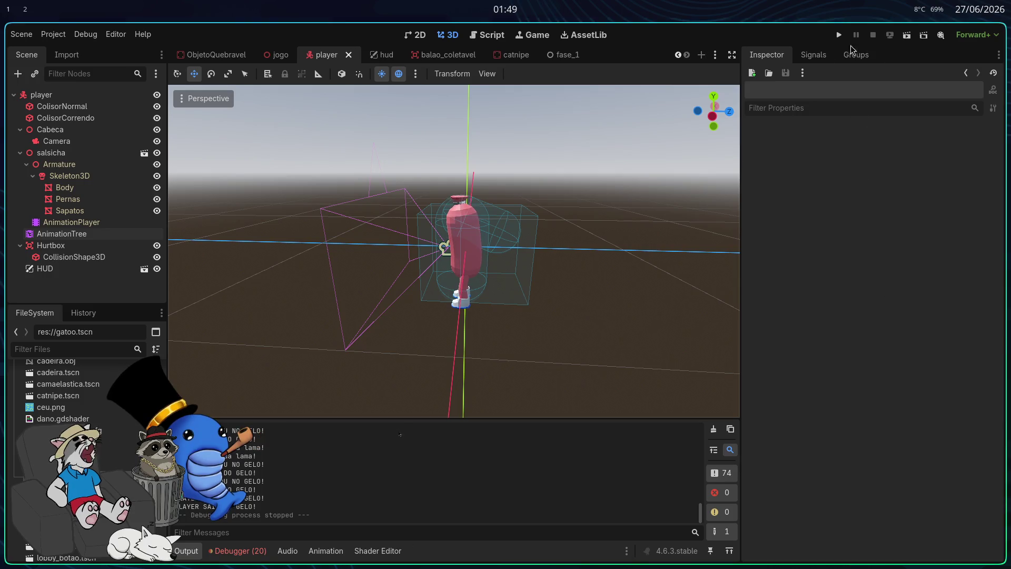
# - Run the project, host and start a match, playtest, then stop it and go back to Zed
pyautogui.click(837, 35)
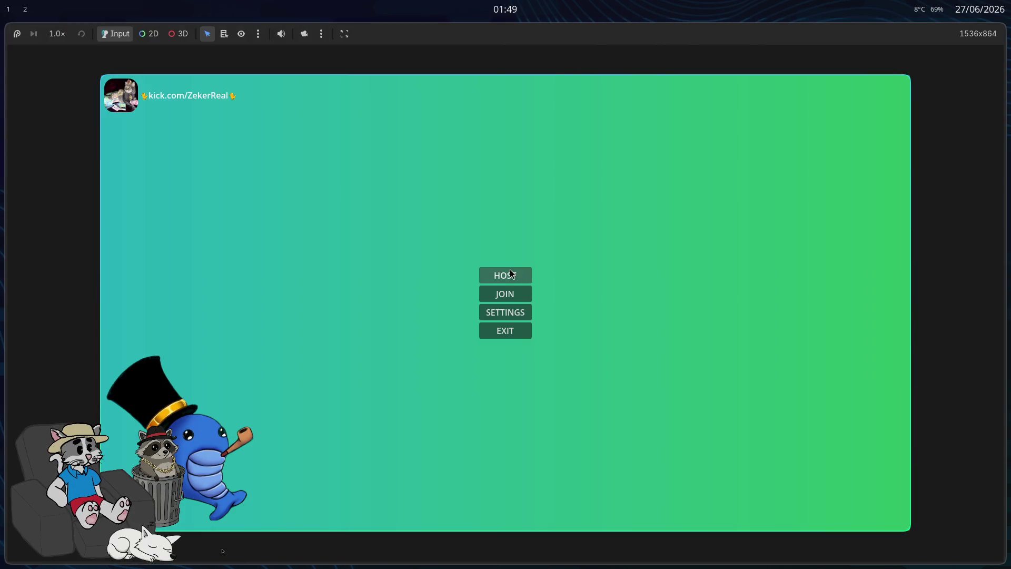
pyautogui.click(510, 271)
pyautogui.click(805, 513)
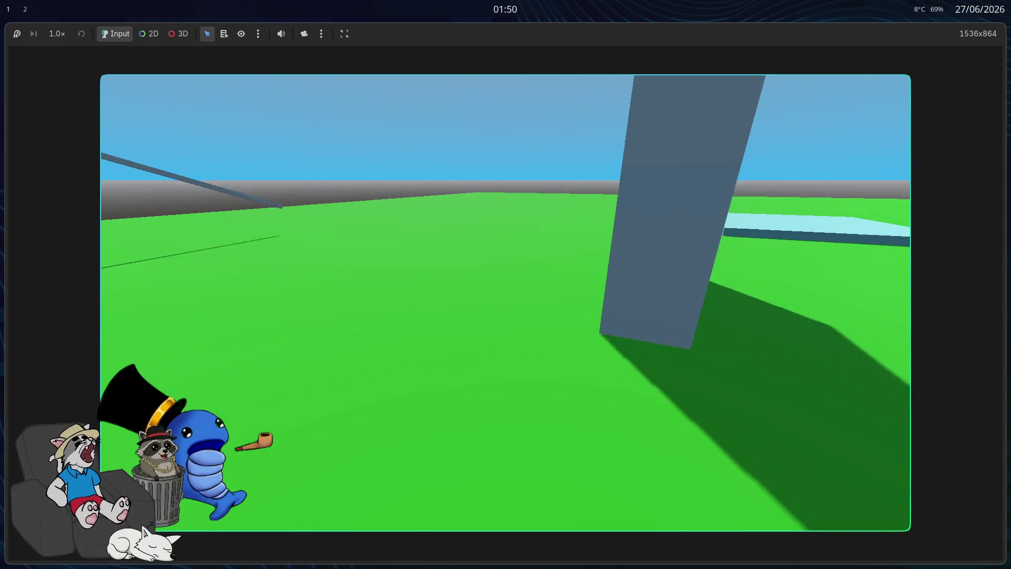
pyautogui.press('F8')
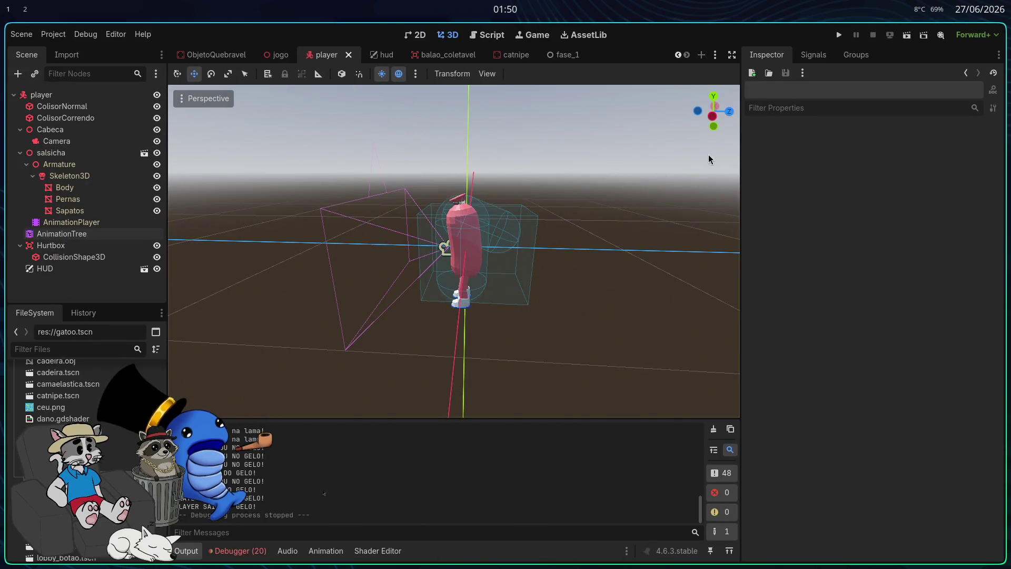
pyautogui.hotkey('alt', 'Tab')
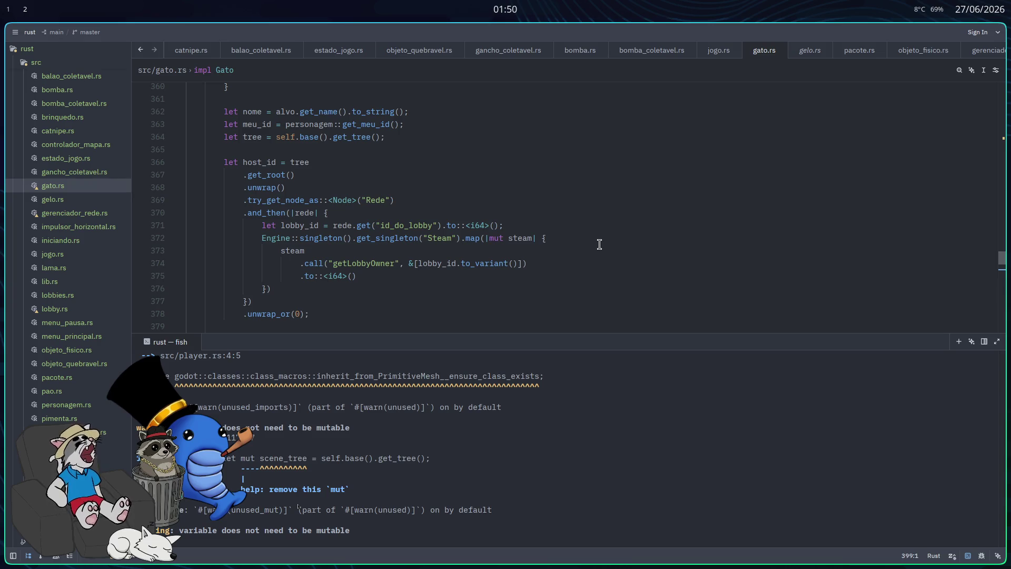
# - Delete the unused inherit_from_PrimitiveMesh import on line 4 of player.rs and save
pyautogui.scroll(-2, 528, 293)
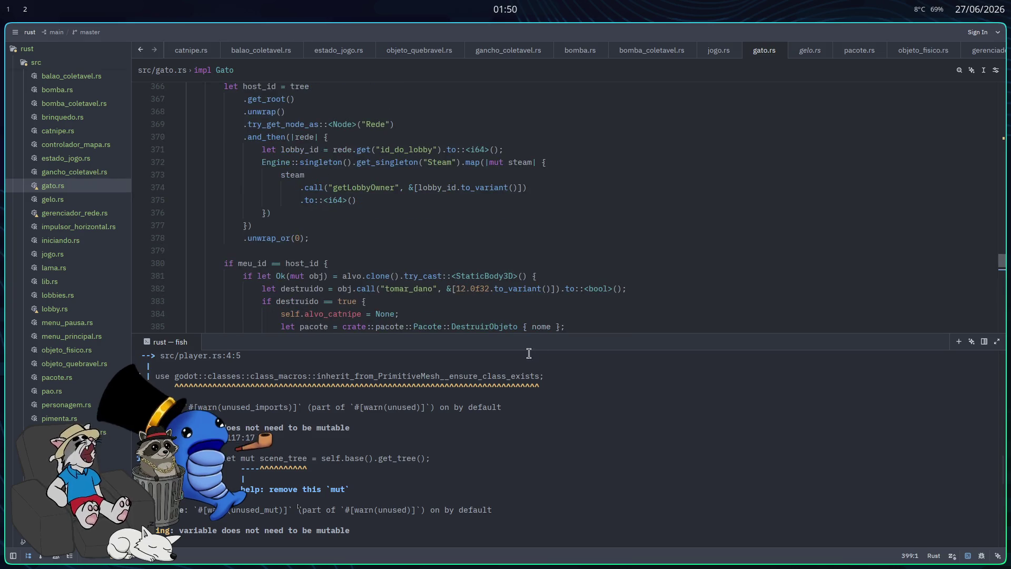
pyautogui.scroll(1, 611, 390)
pyautogui.scroll(-5, 606, 366)
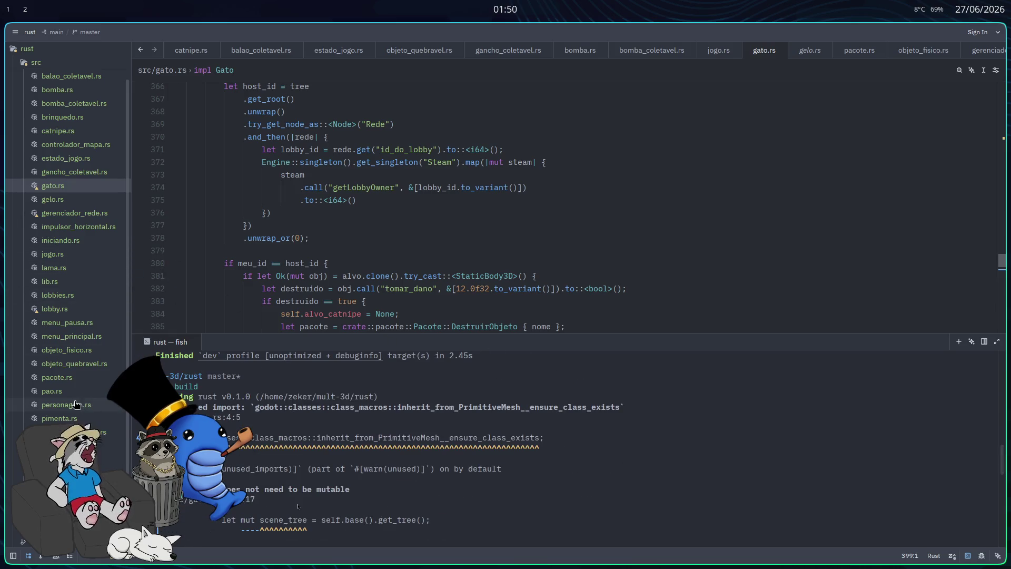
pyautogui.click(63, 446)
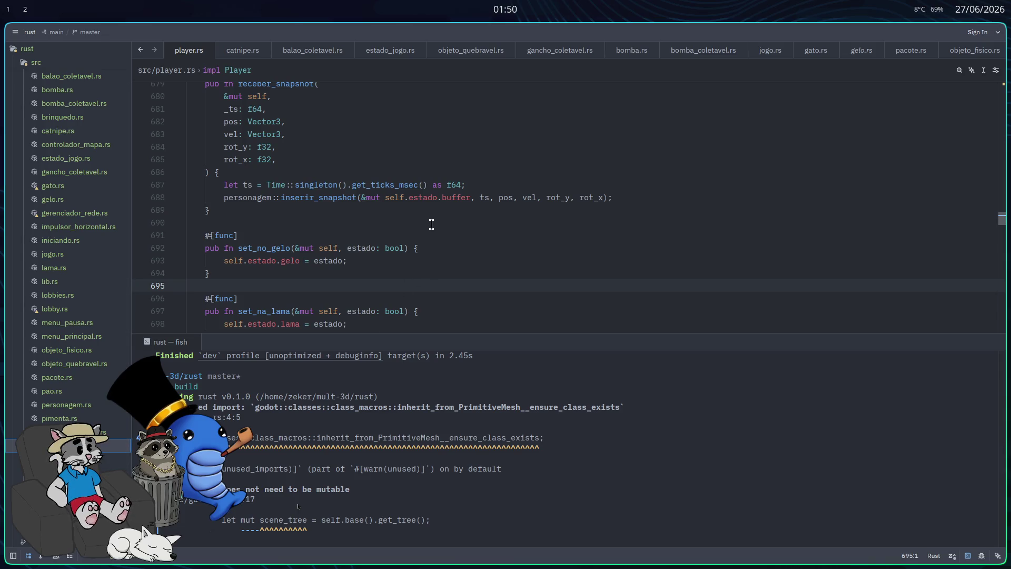
pyautogui.scroll(20, 430, 217)
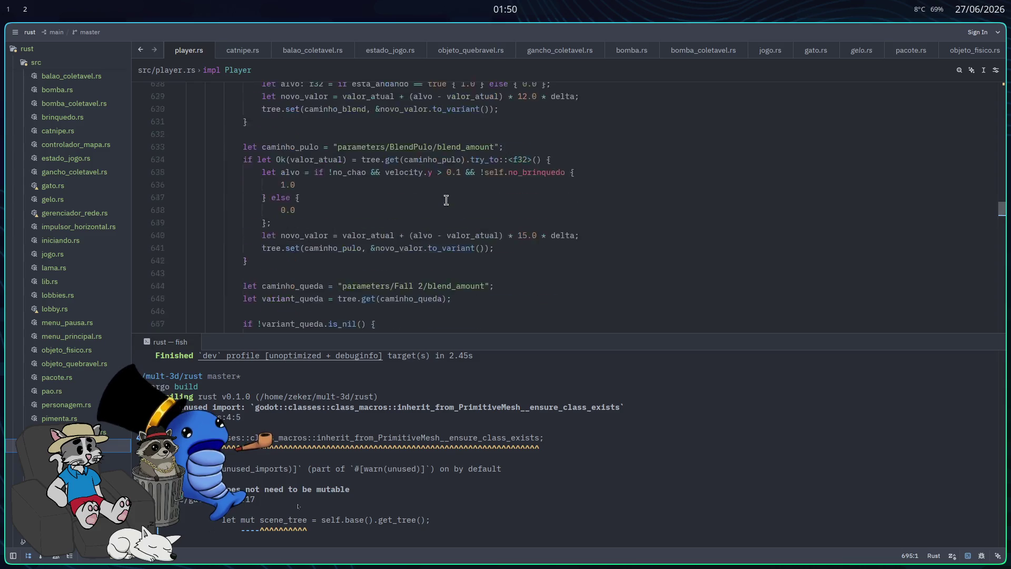
pyautogui.scroll(20, 510, 266)
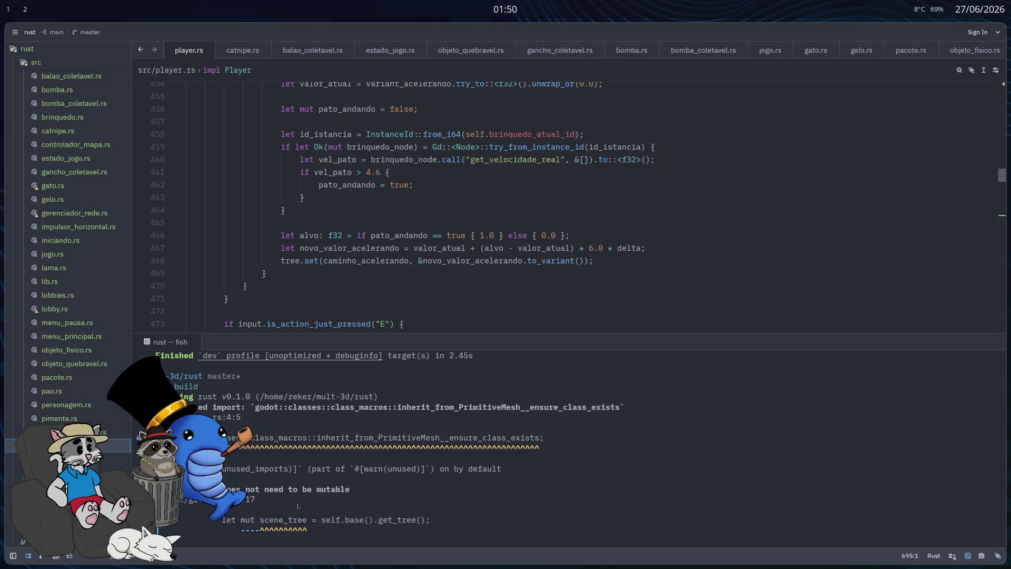
pyautogui.scroll(20, 758, 285)
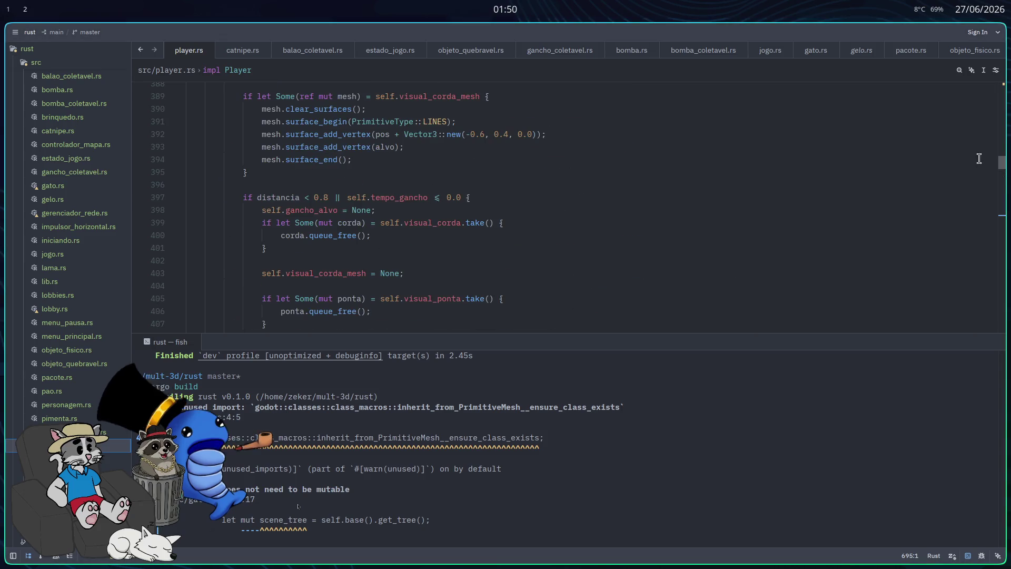
pyautogui.moveTo(1002, 163); pyautogui.dragTo(995, 81)
pyautogui.moveTo(605, 128); pyautogui.dragTo(594, 115)
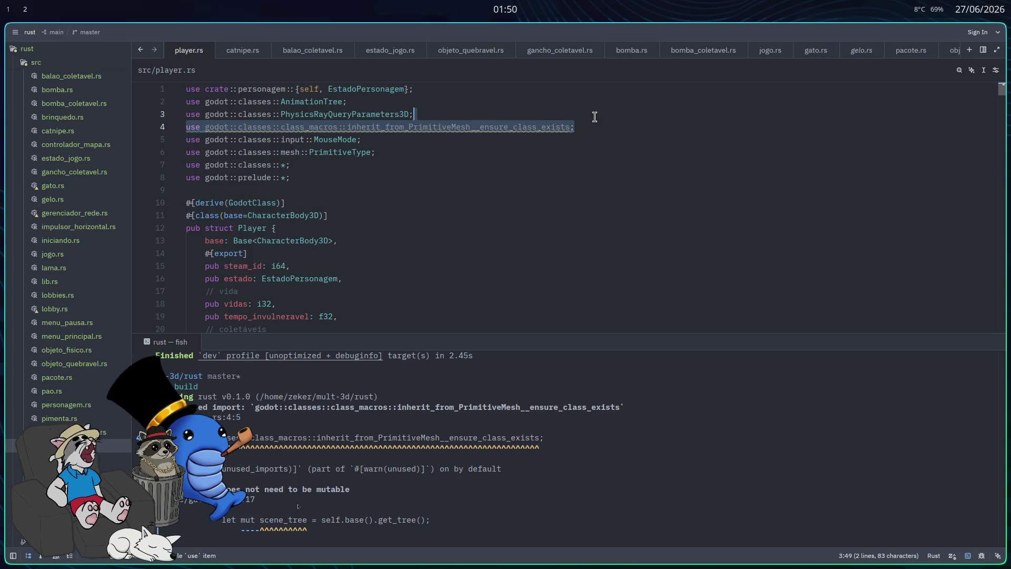
pyautogui.press('BackSpace')
pyautogui.hotkey('ctrl', 's')
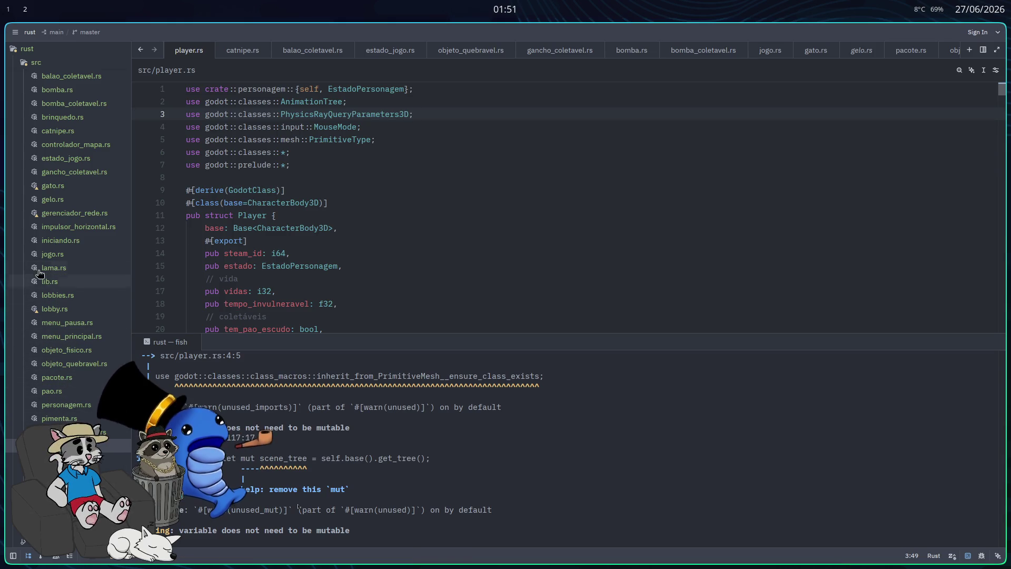
pyautogui.click(53, 185)
# - Change 'let mut scene_tree' to 'let scene_tree' on line 117 of gato.rs and save
pyautogui.scroll(10, 412, 237)
pyautogui.scroll(20, 411, 237)
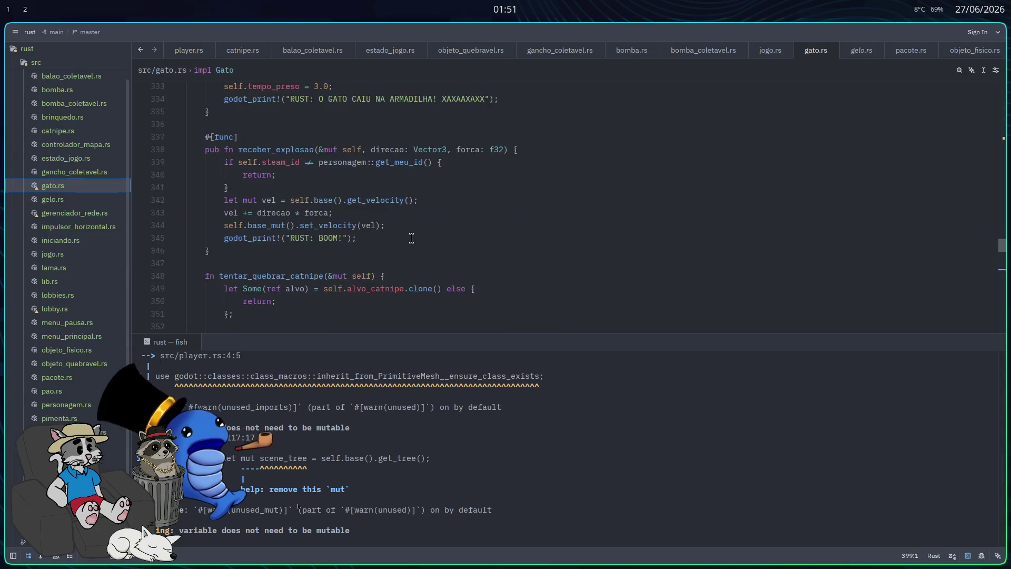
pyautogui.scroll(20, 399, 238)
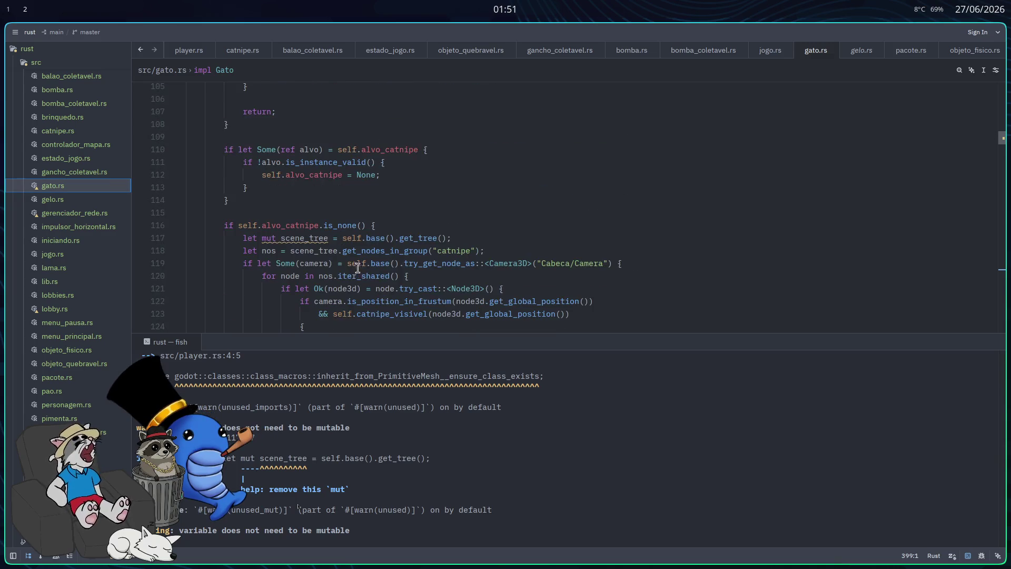
pyautogui.scroll(3, 350, 274)
pyautogui.scroll(-3, 315, 260)
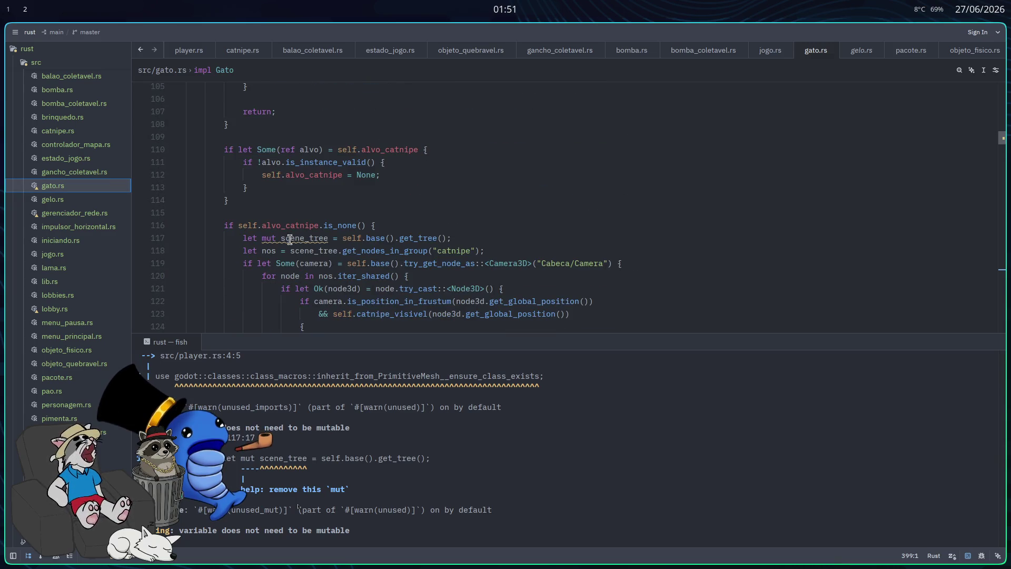
pyautogui.moveTo(276, 239); pyautogui.dragTo(263, 239)
pyautogui.press('Delete')
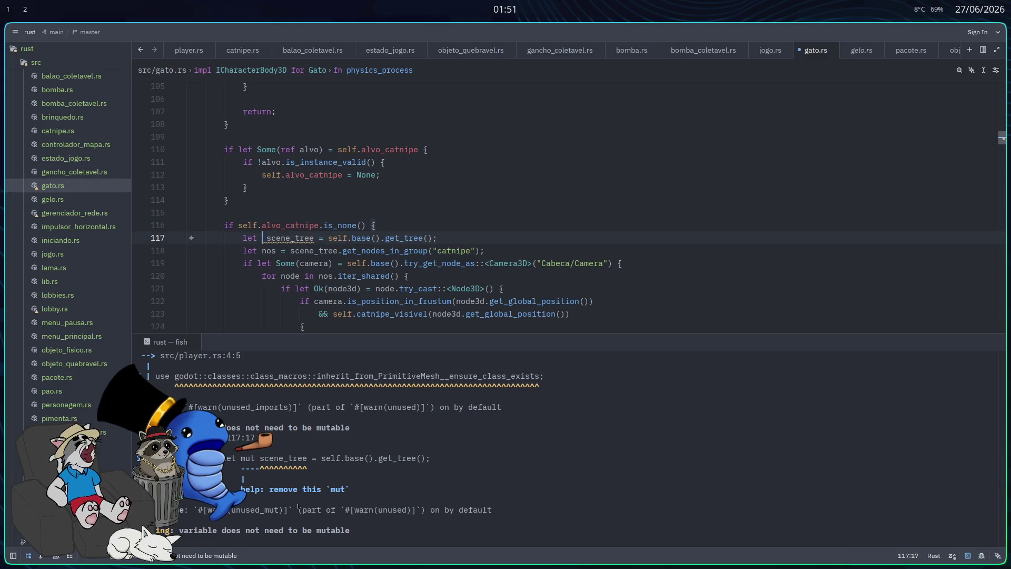
pyautogui.hotkey('ctrl', 's')
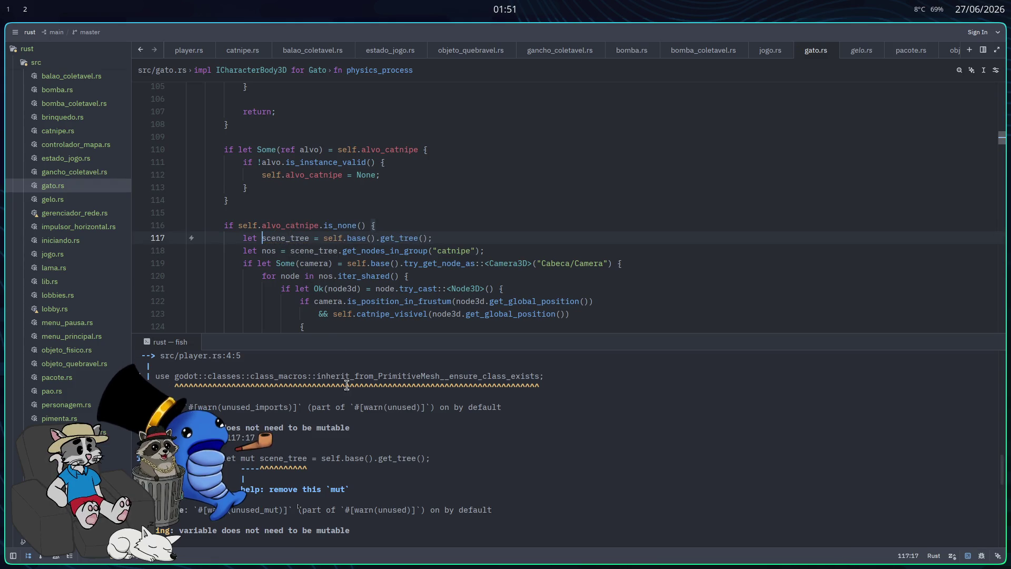
pyautogui.scroll(-4, 351, 415)
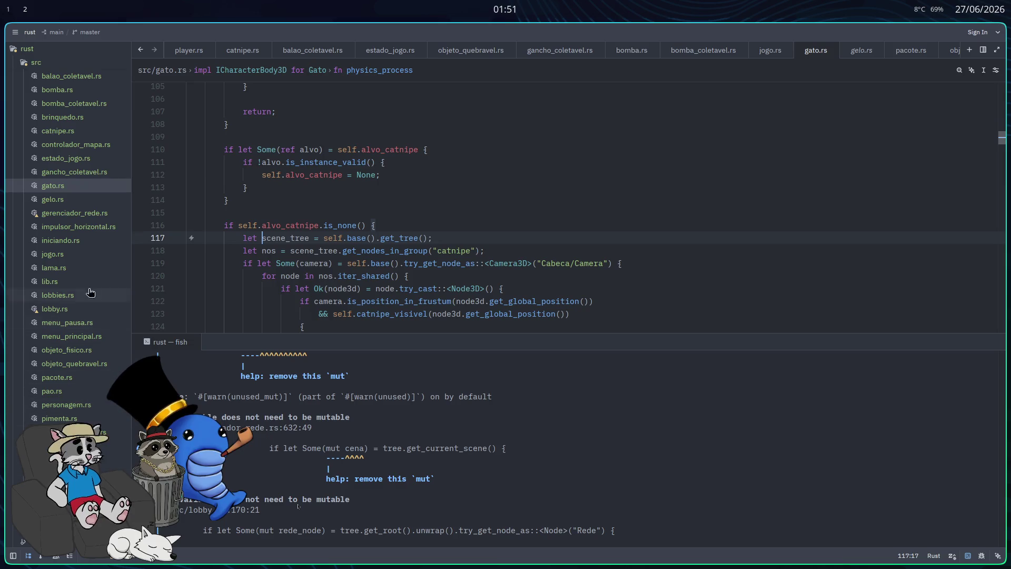
pyautogui.click(84, 213)
# - Change 'Some(mut cena)' to 'Some(cena)' on line 632 of gerenciador_rede.rs
pyautogui.scroll(-5, 350, 271)
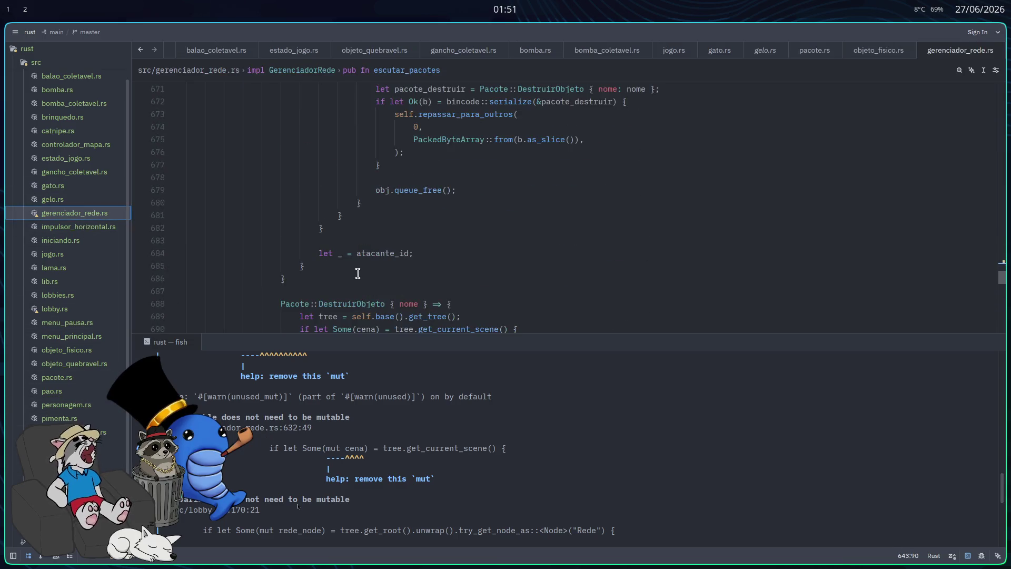
pyautogui.scroll(10, 347, 273)
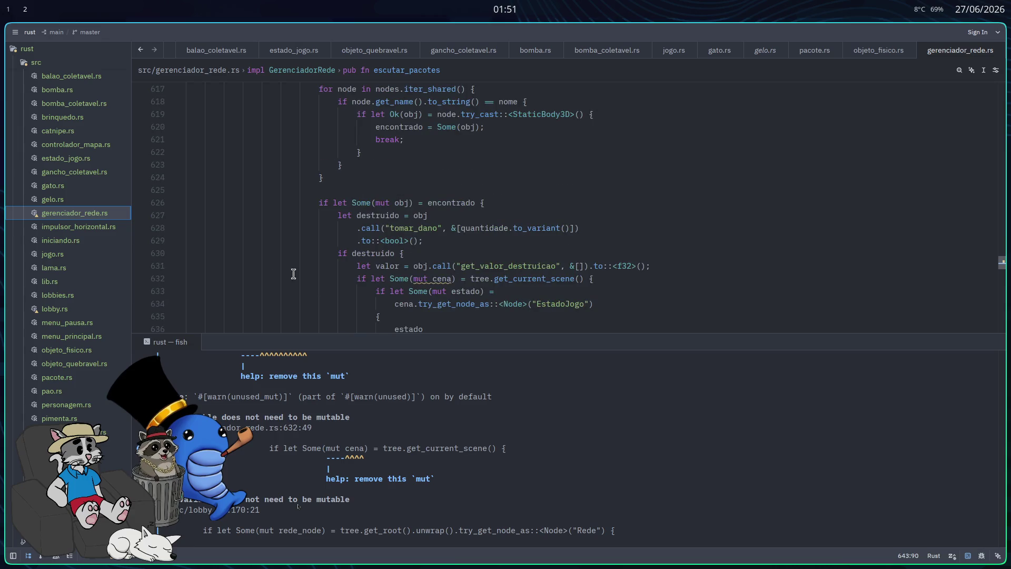
pyautogui.moveTo(433, 285); pyautogui.dragTo(429, 284)
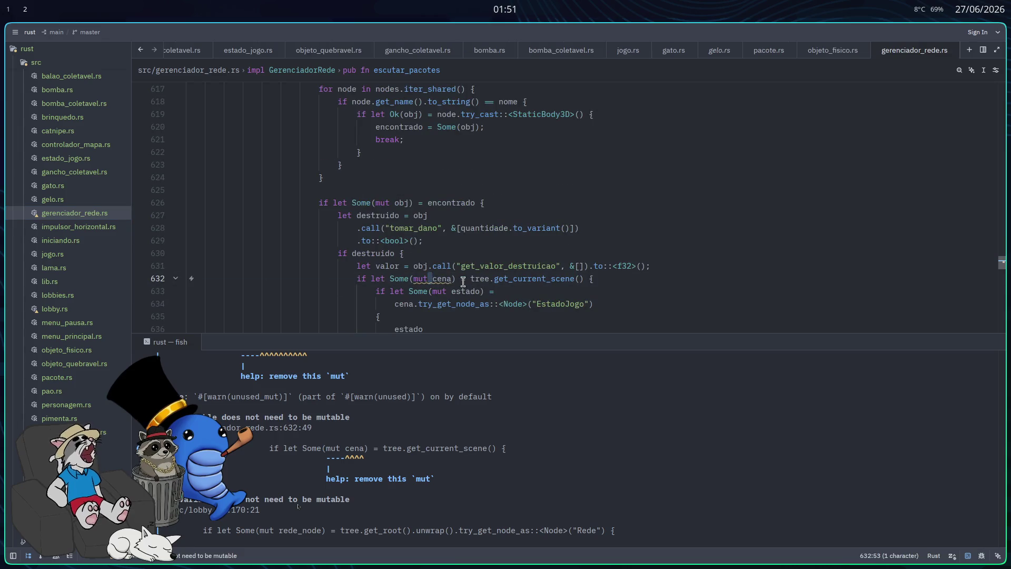
pyautogui.press('BackSpace')
pyautogui.press('BackSpace')
pyautogui.press('BackSpace')
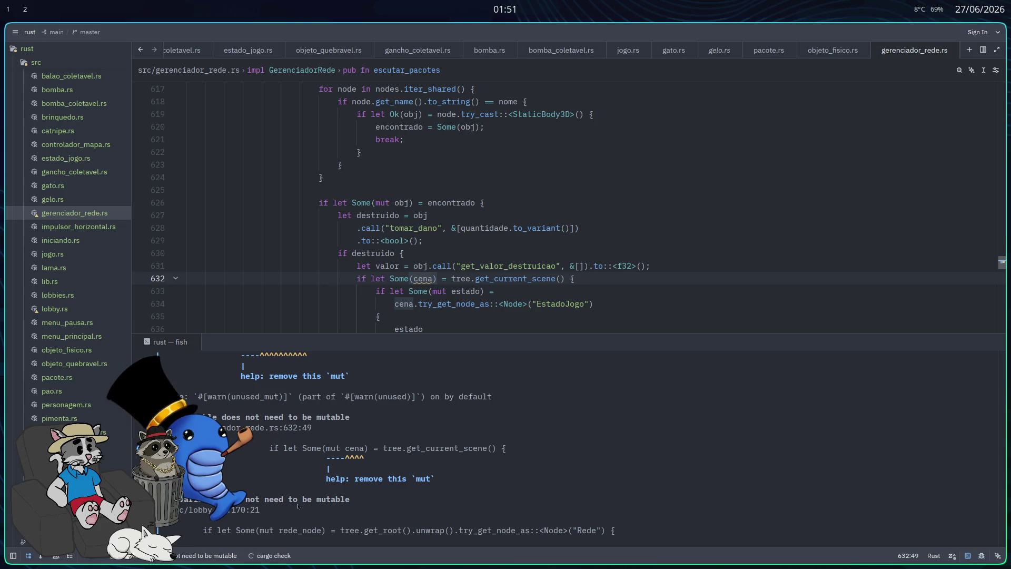
pyautogui.scroll(-3, 421, 468)
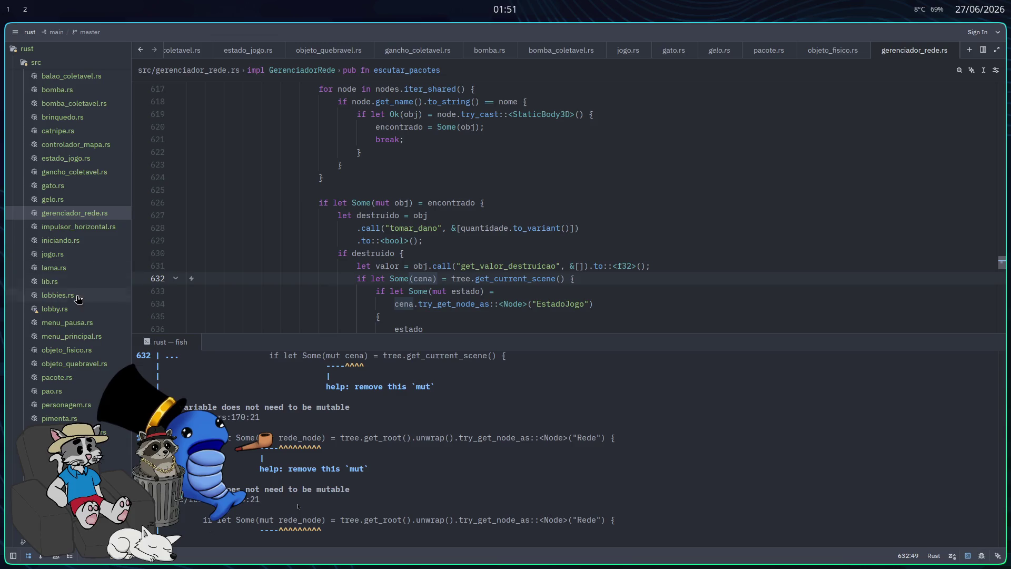
pyautogui.click(78, 310)
# - Drop mut from 'Some(mut rede_node)' on line 170 of lobby.rs
pyautogui.scroll(-6, 324, 289)
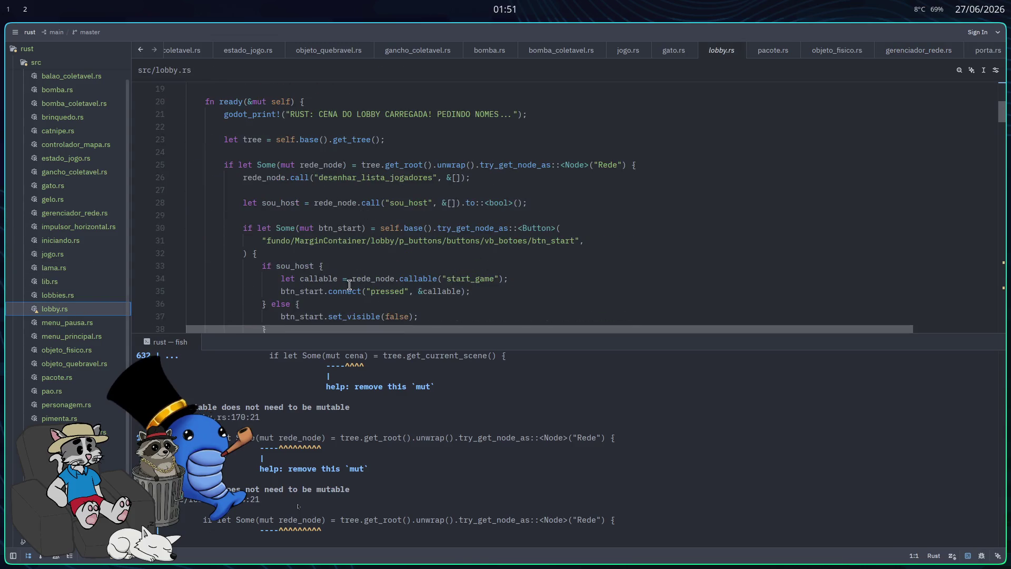
pyautogui.scroll(-20, 350, 291)
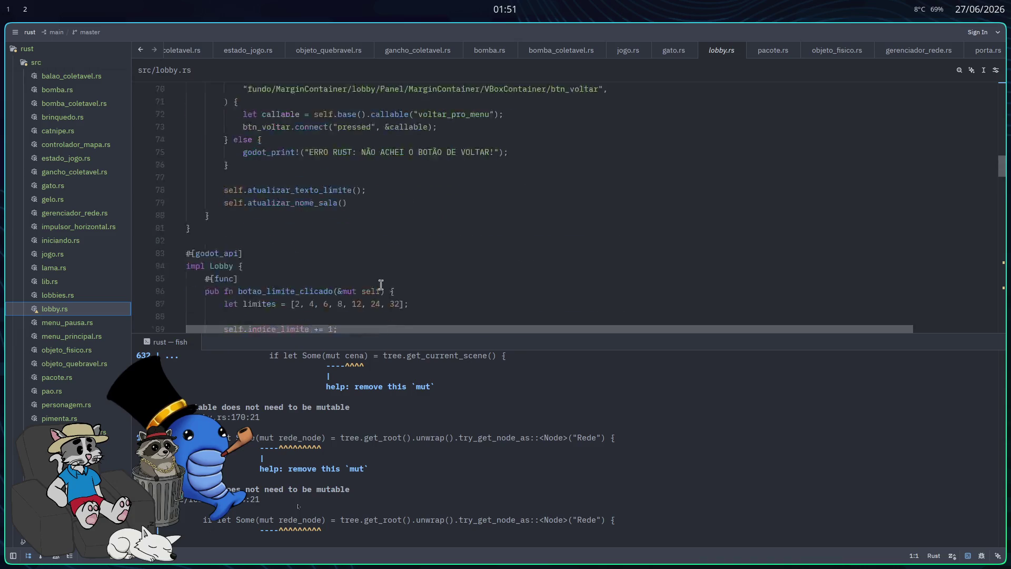
pyautogui.scroll(-15, 389, 256)
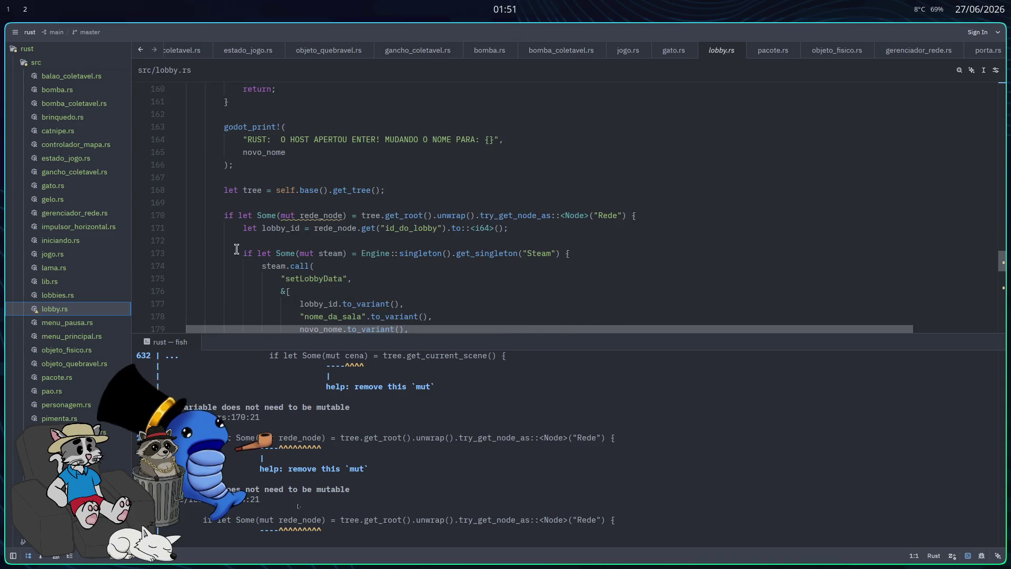
pyautogui.moveTo(321, 212)
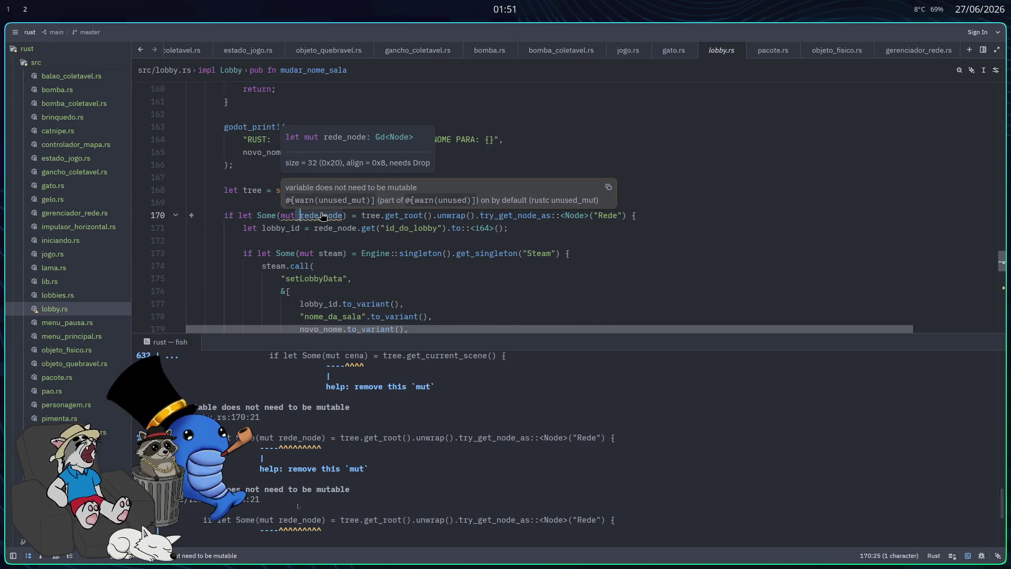
pyautogui.press('BackSpace')
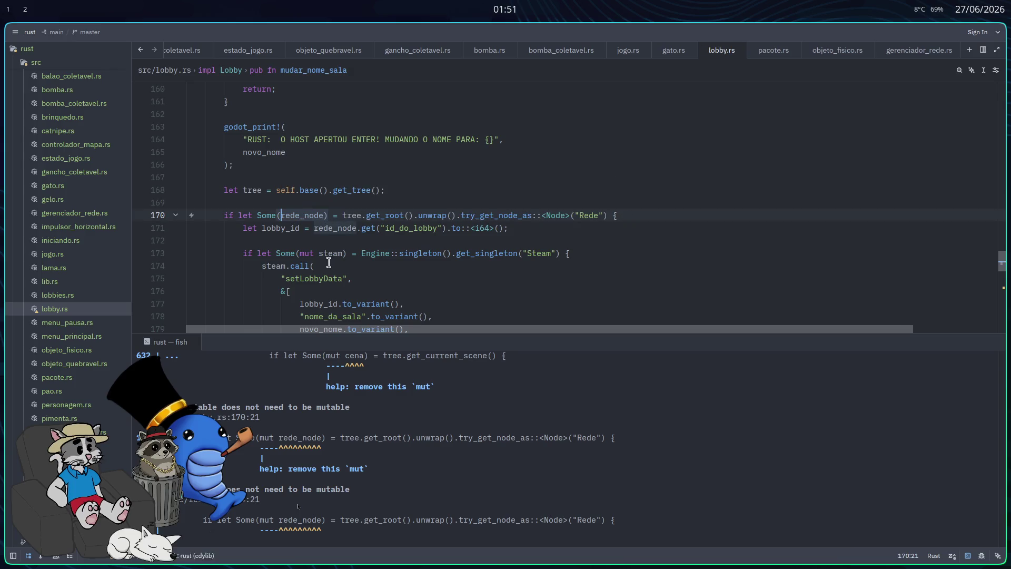
# - Drop the same mut from rede_node on line 194 and save lobby.rs
pyautogui.scroll(-2, 321, 410)
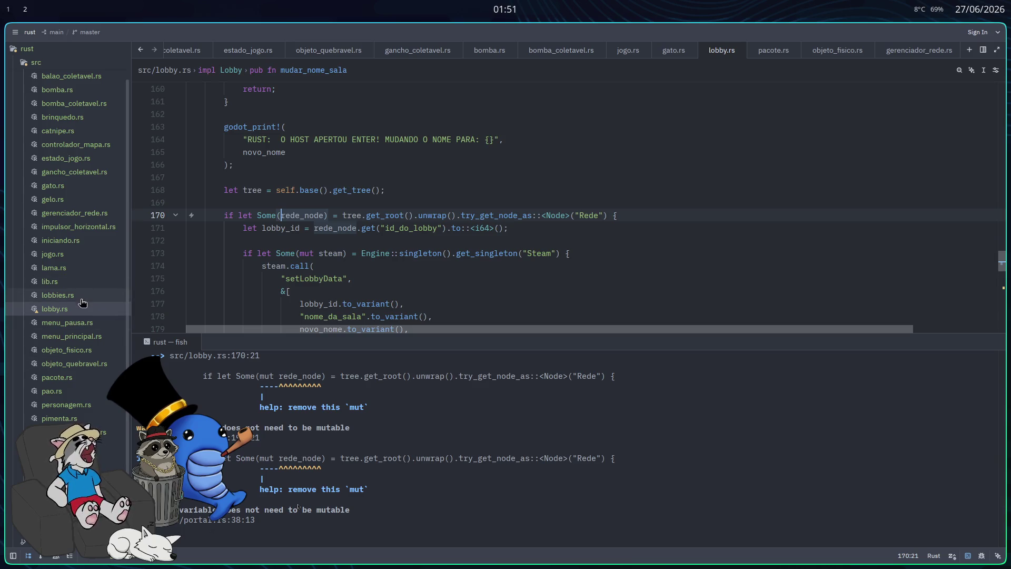
pyautogui.scroll(1, 354, 228)
pyautogui.scroll(-7, 368, 243)
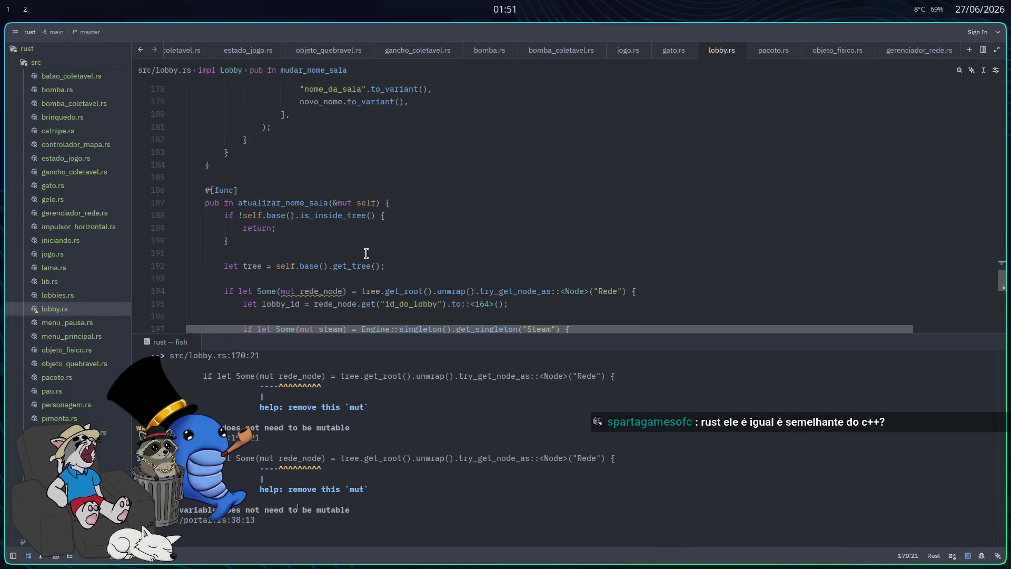
pyautogui.scroll(-2, 366, 253)
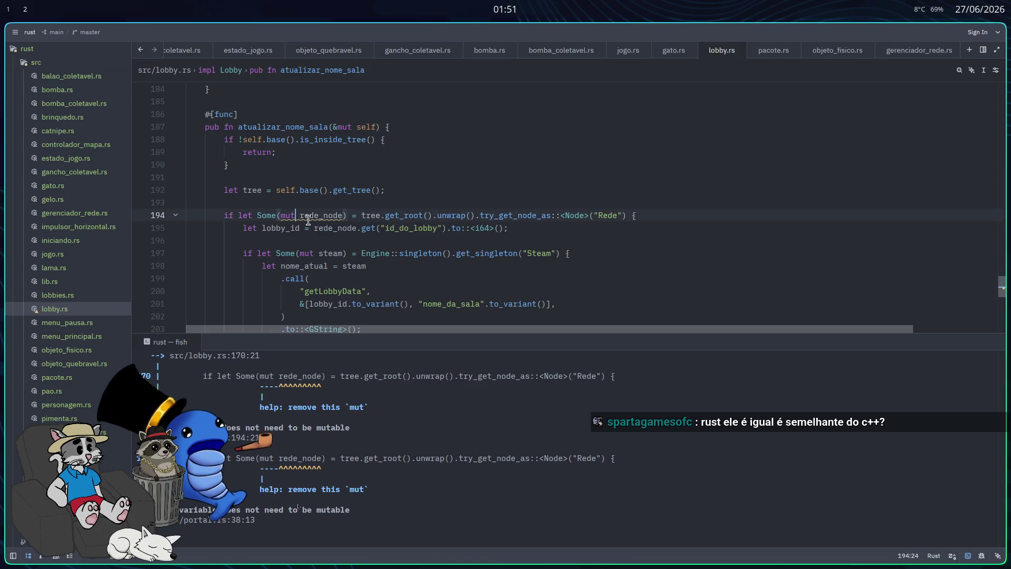
pyautogui.press('BackSpace')
pyautogui.press('BackSpace')
pyautogui.press('BackSpace')
pyautogui.press('Delete')
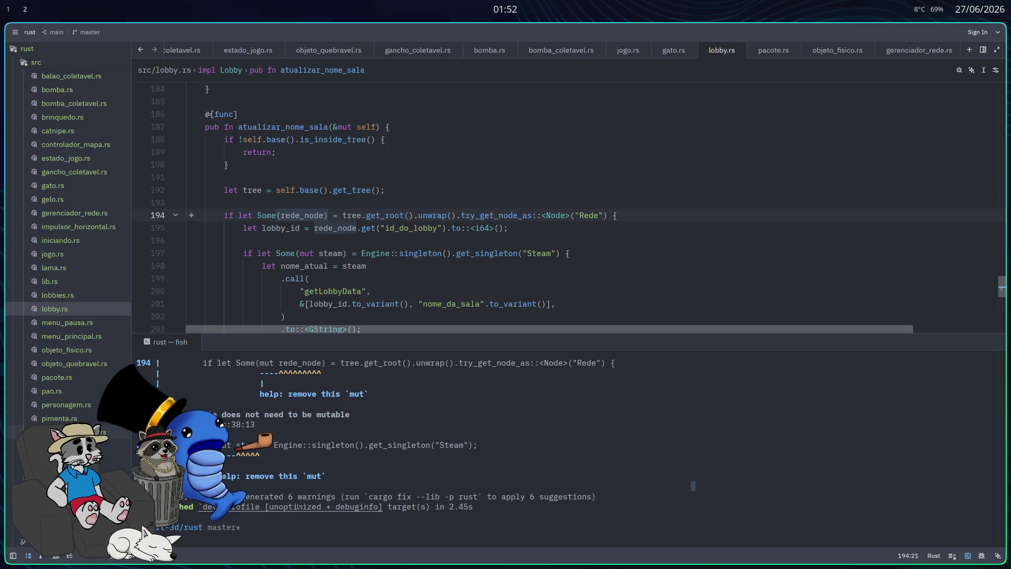
pyautogui.click(74, 459)
pyautogui.click(74, 473)
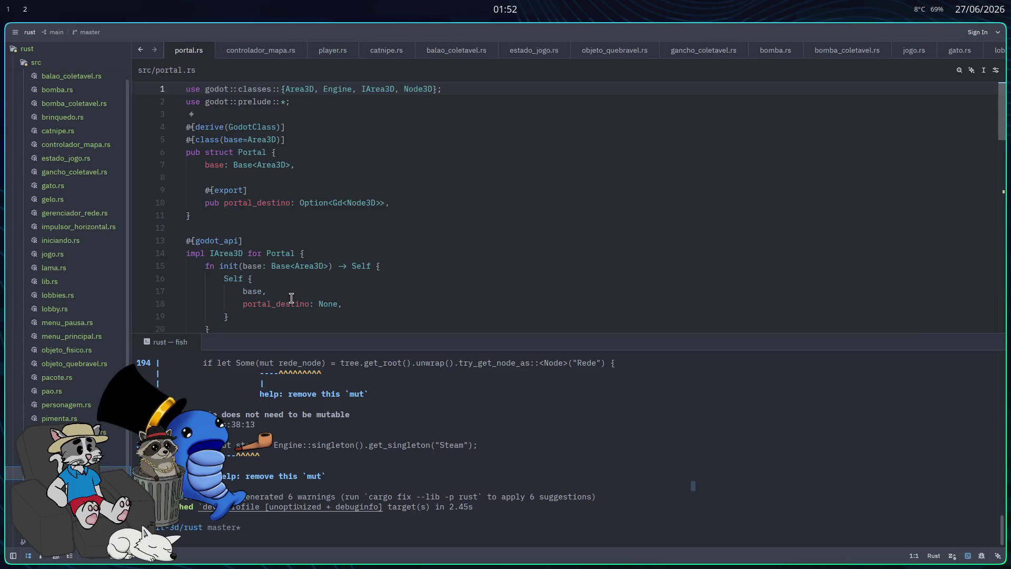
# - Change 'let mut steam' to 'let steam' on line 38 of portal.rs
pyautogui.scroll(-5, 284, 279)
pyautogui.scroll(-4, 305, 269)
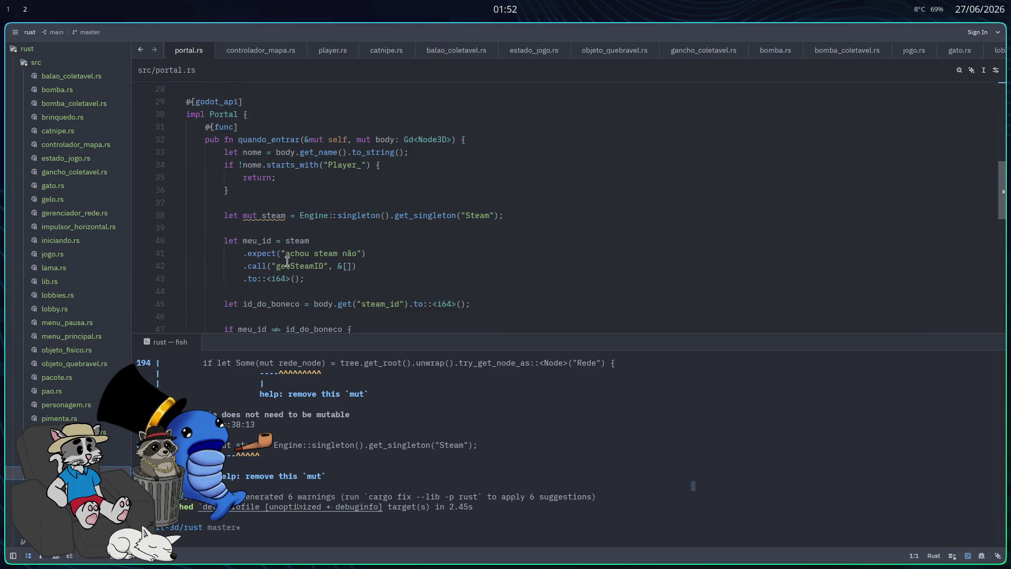
pyautogui.click(261, 214)
pyautogui.hotkey('ctrl', 'BackSpace')
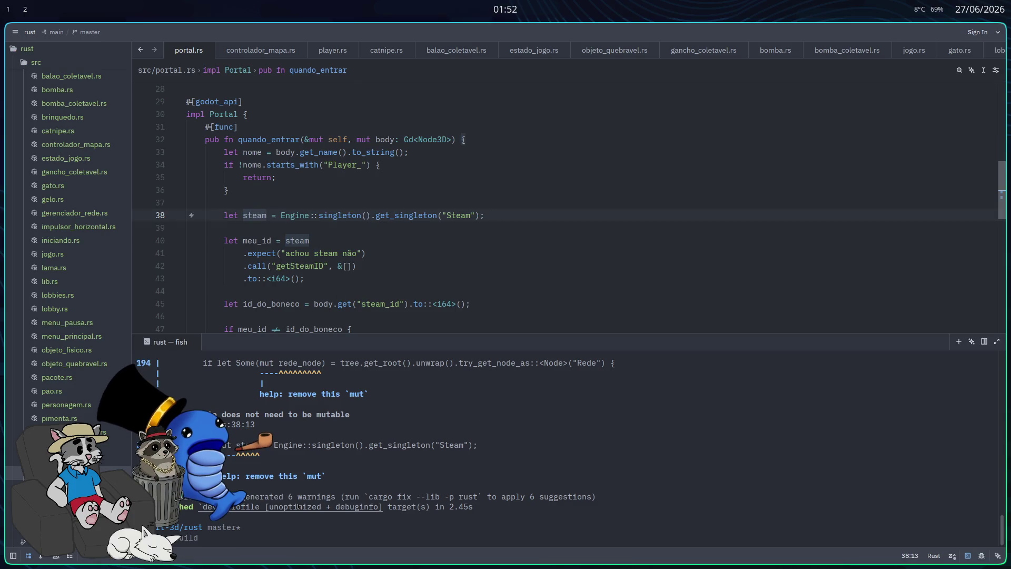
# - Clear the terminal and rebuild the crate with 'cargo build', then return to Godot
pyautogui.hotkey('ctrl', 'l')
pyautogui.write('car')
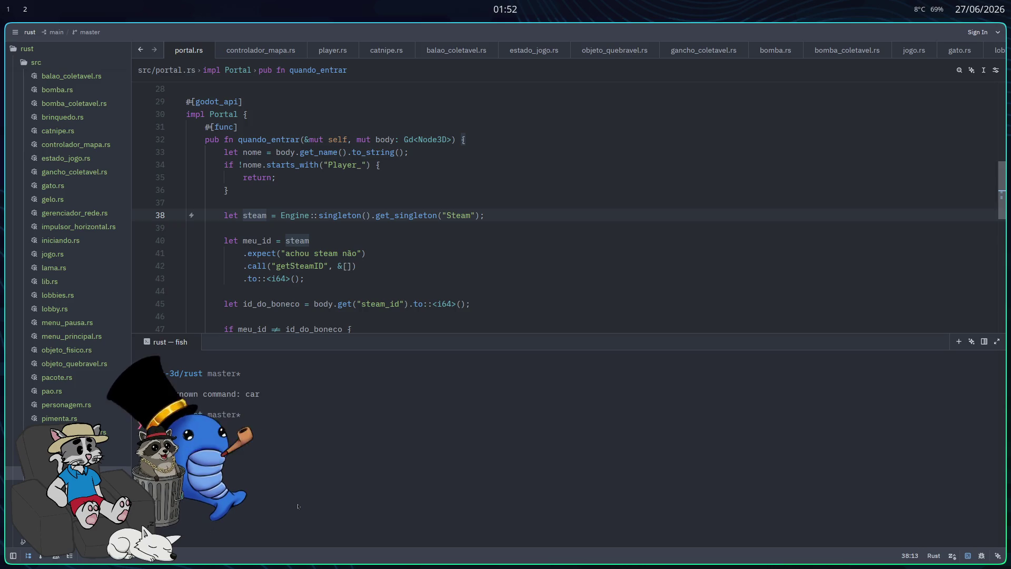
pyautogui.write('cargo build')
pyautogui.press('Return')
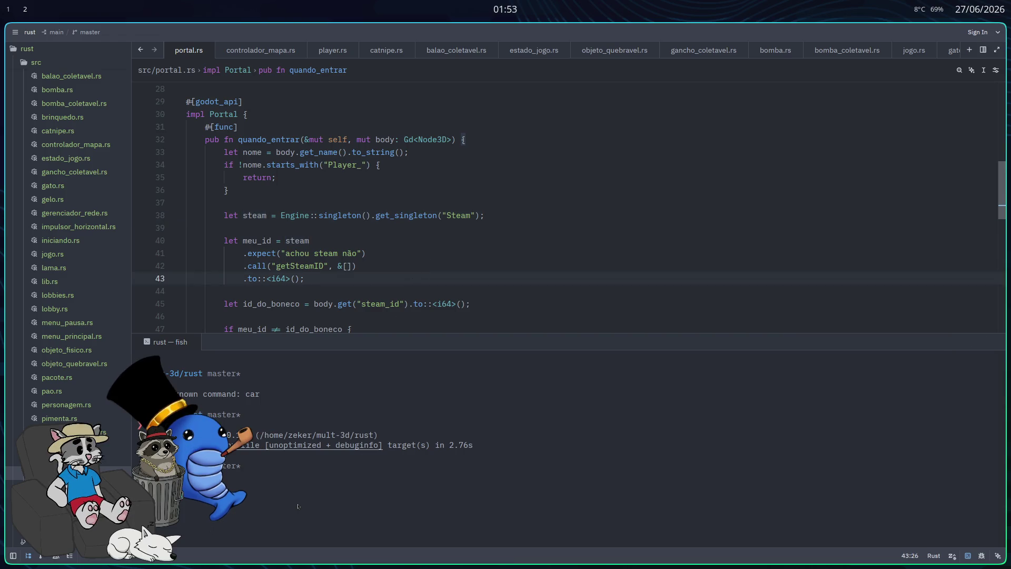
pyautogui.hotkey('alt', 'Tab')
pyautogui.hotkey('alt', 'Tab')
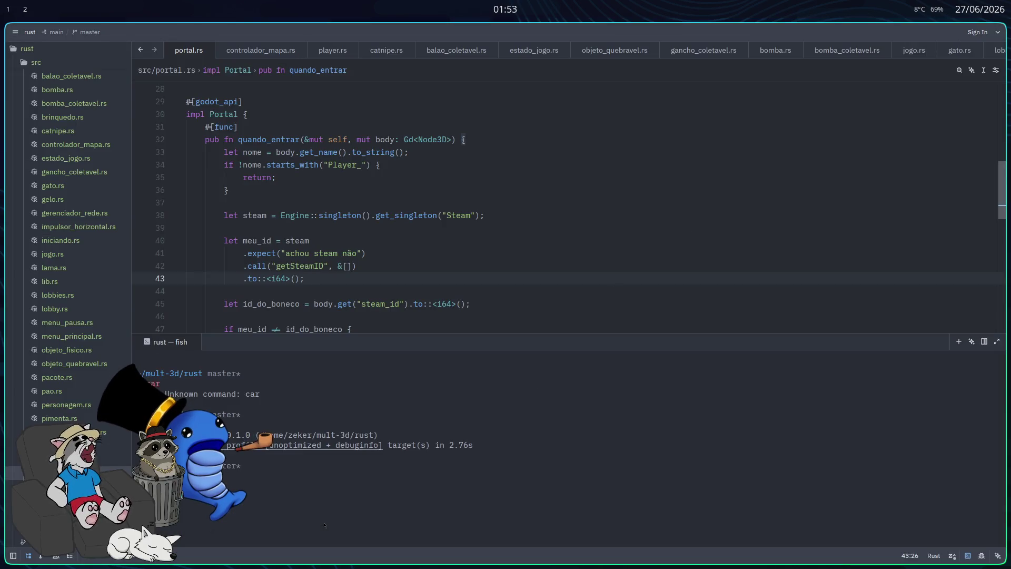
pyautogui.hotkey('ctrl', 'l')
pyautogui.hotkey('alt', 'Tab')
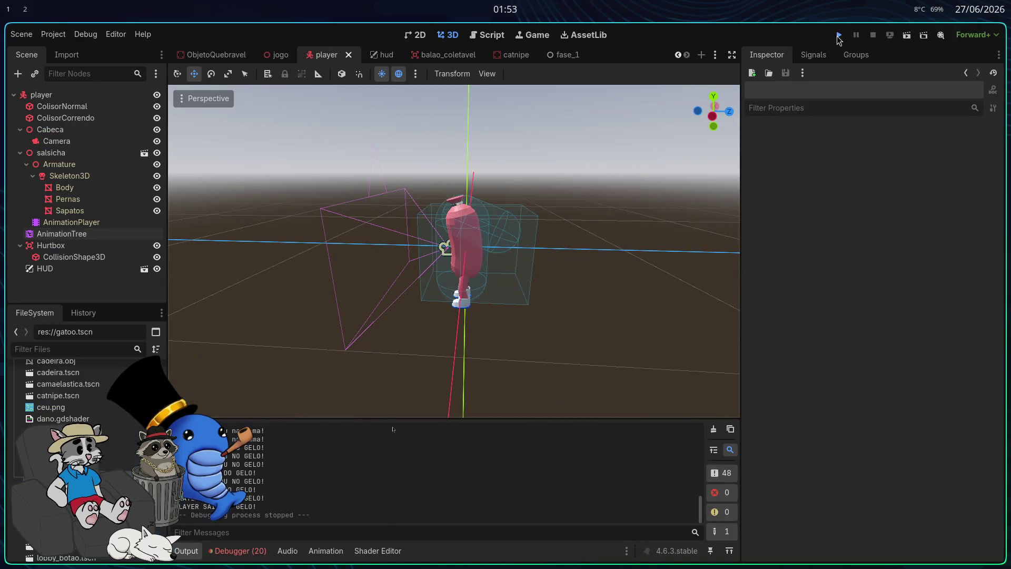
# - Launch the game, host a match and walk the player out toward the open field
pyautogui.click(837, 37)
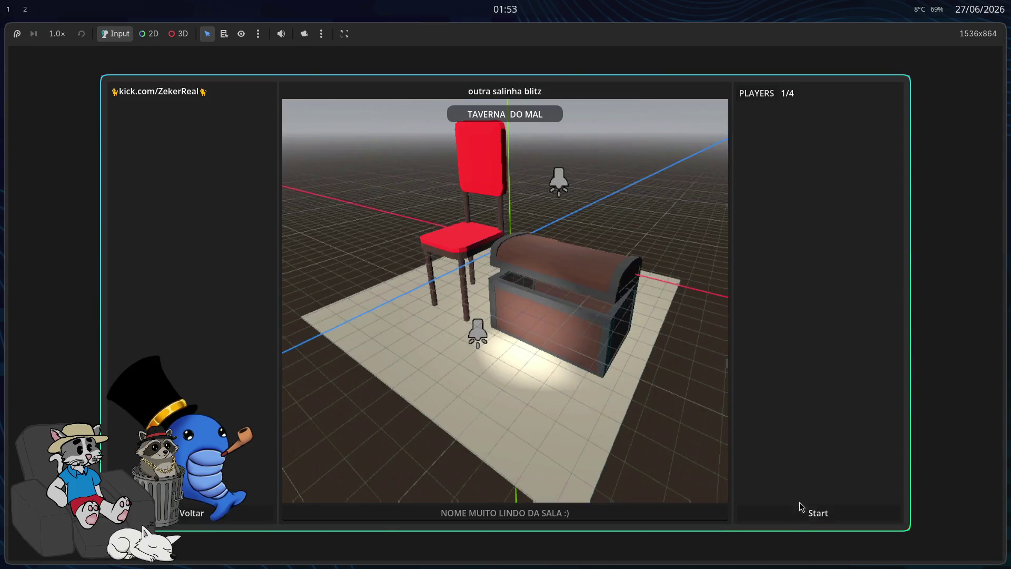
pyautogui.click(800, 507)
pyautogui.press('w')
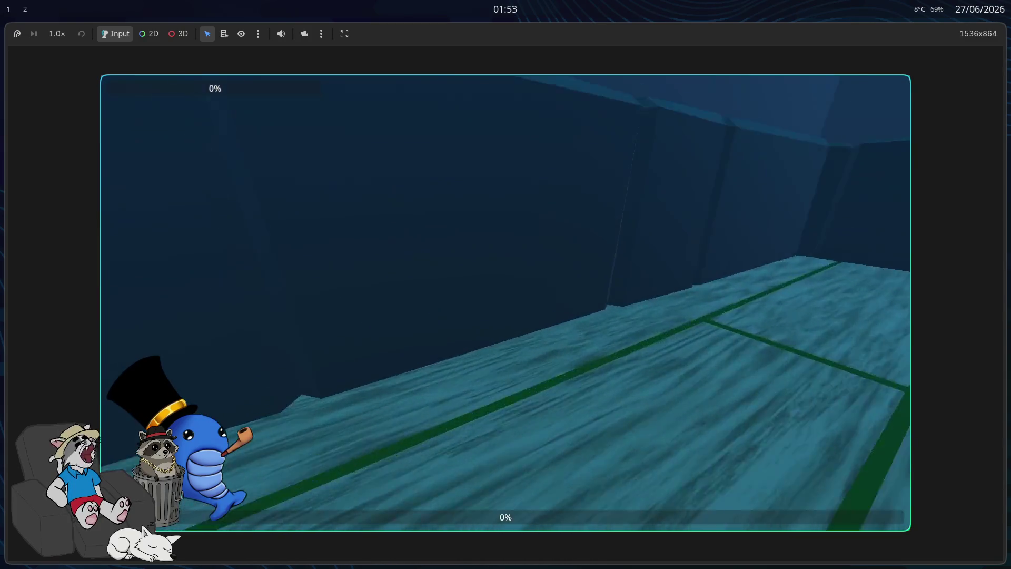
pyautogui.press('w')
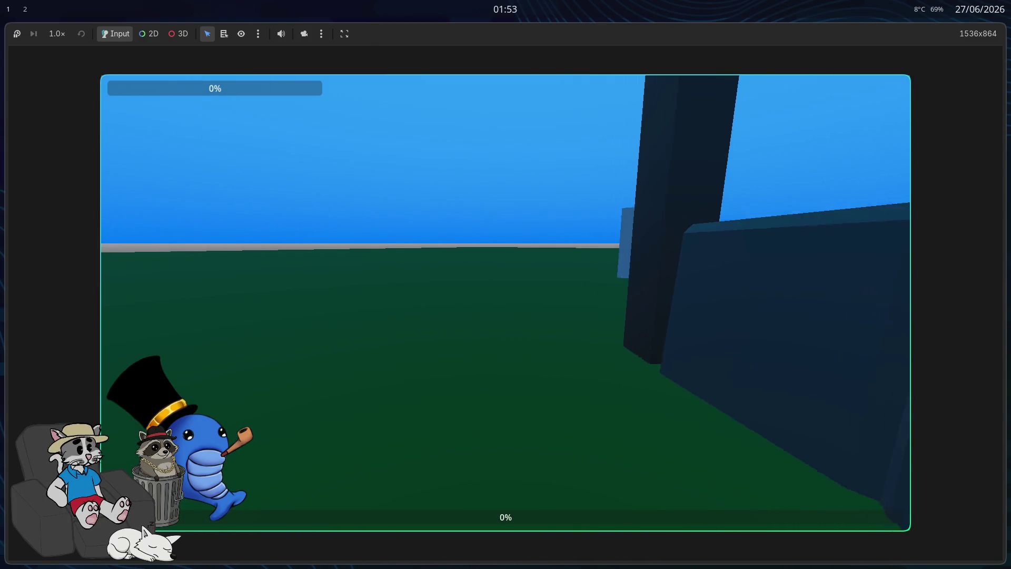
pyautogui.press('w')
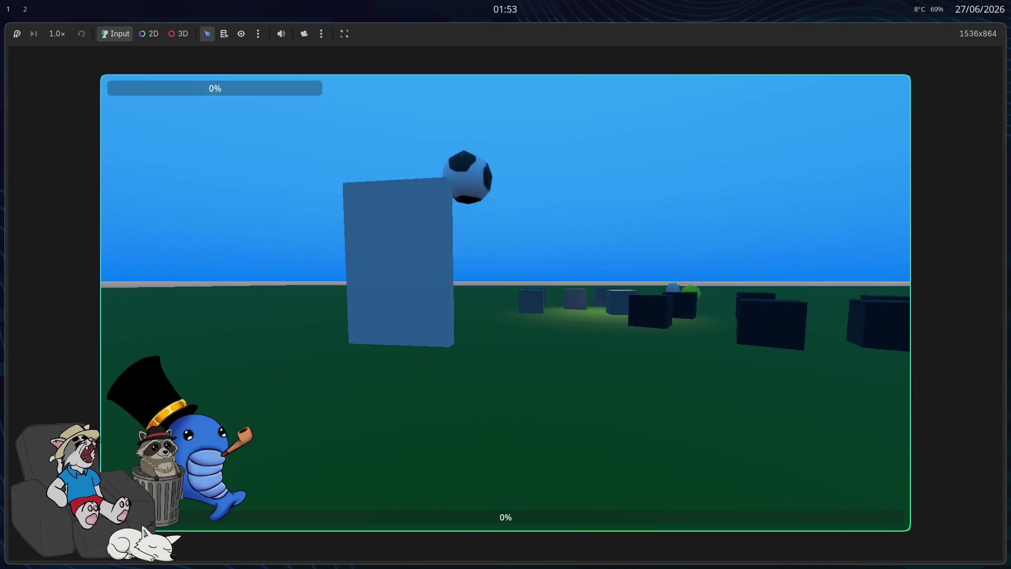
pyautogui.press('w')
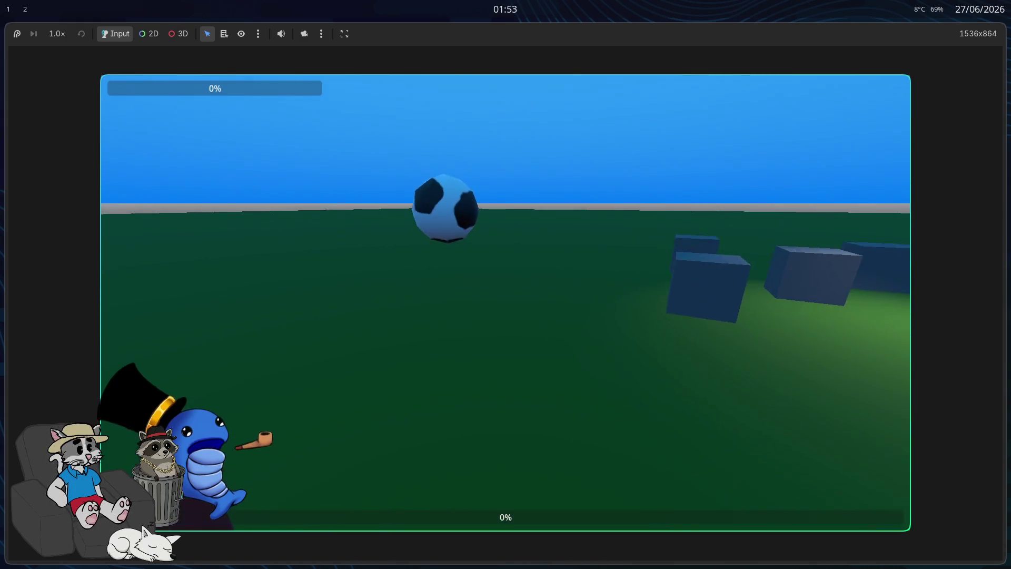
# - Knock the ball away, walk toward the tavern, fire the hook, then stop the game
pyautogui.press('w')
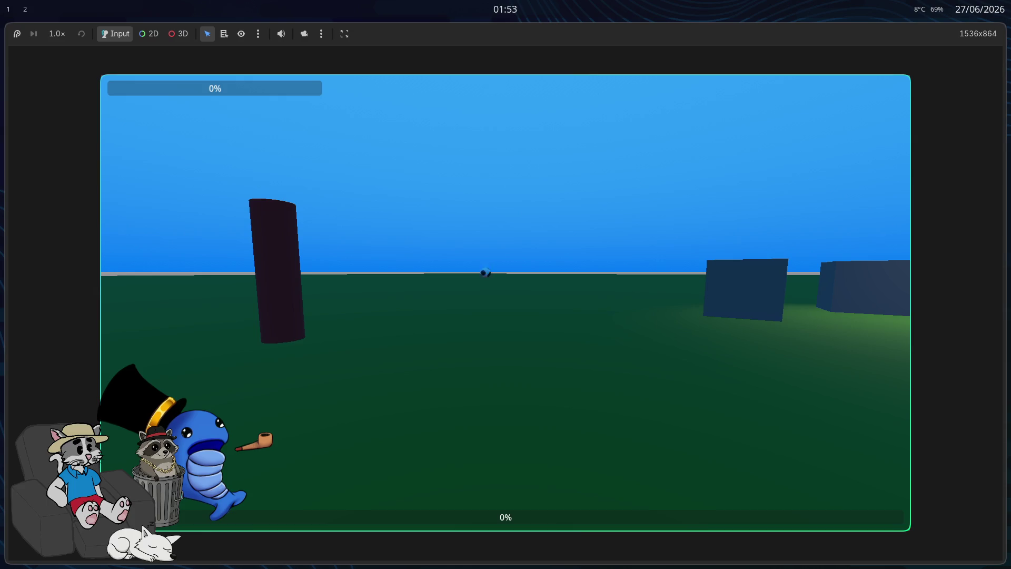
pyautogui.press('w')
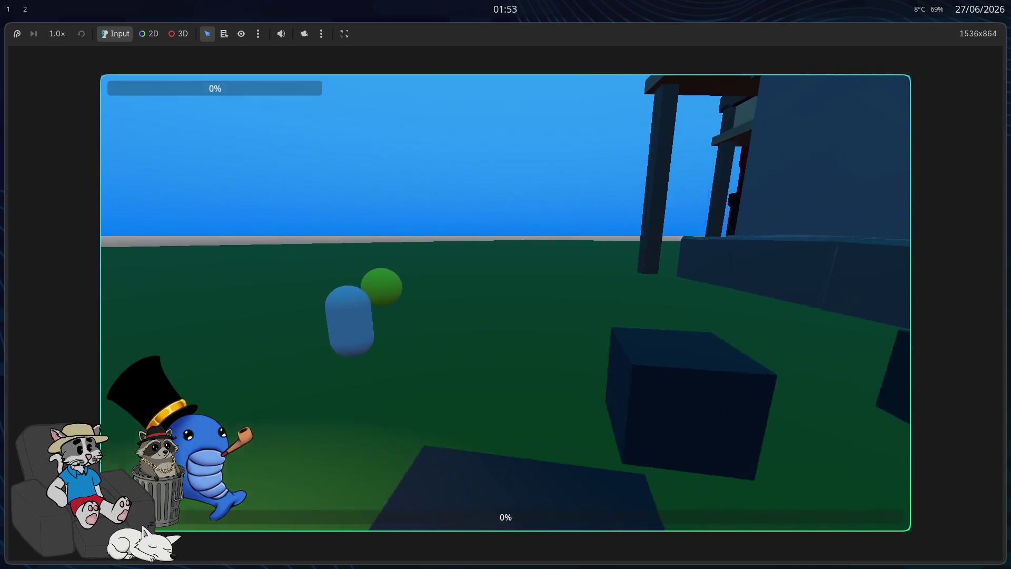
pyautogui.press('w')
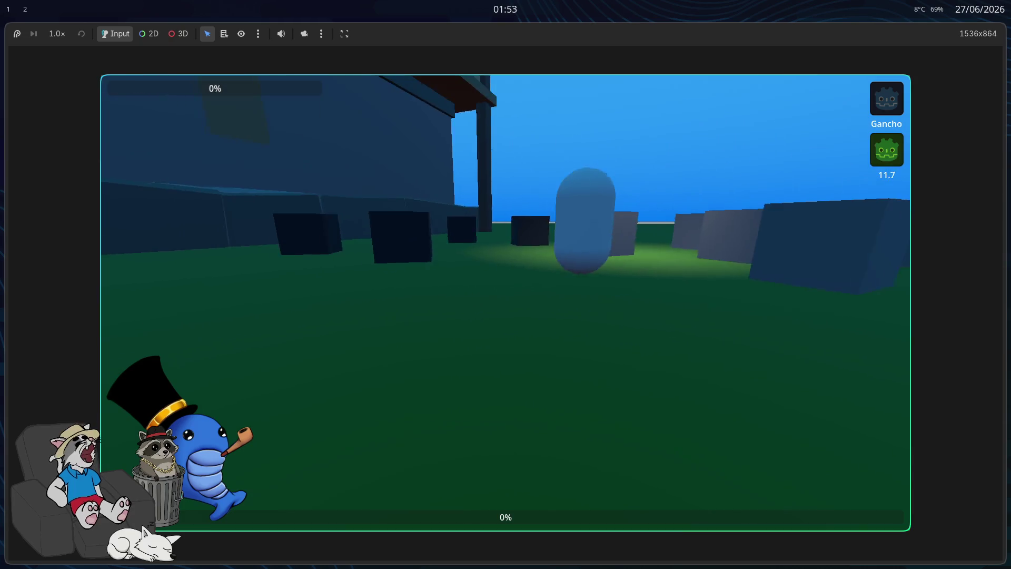
pyautogui.press('w')
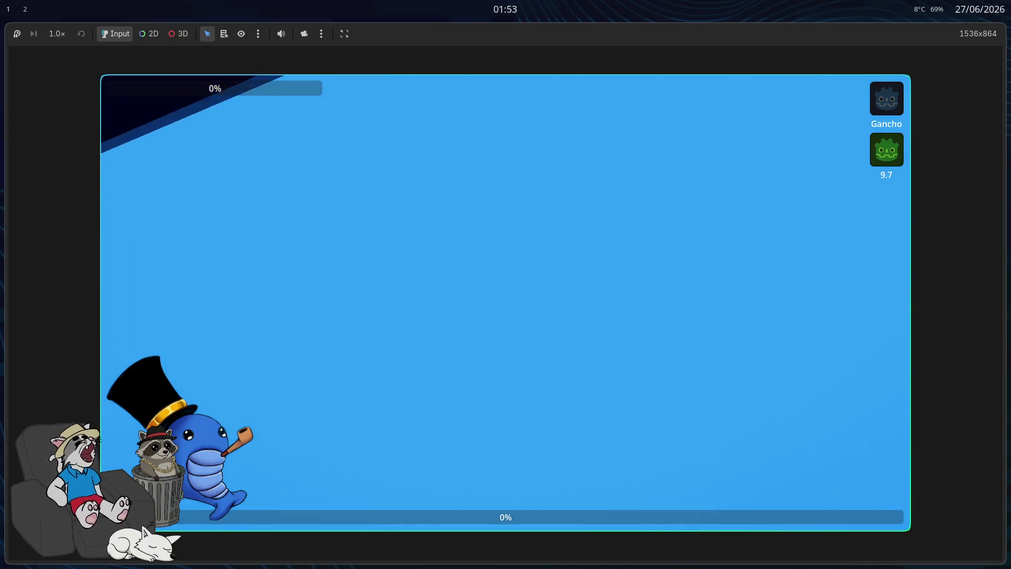
pyautogui.press('e')
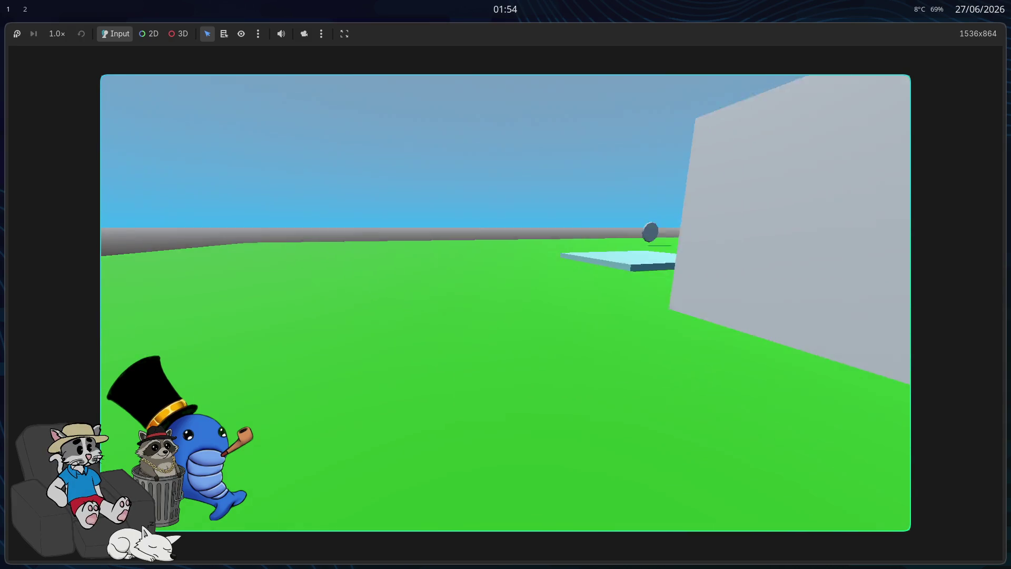
pyautogui.press('F8')
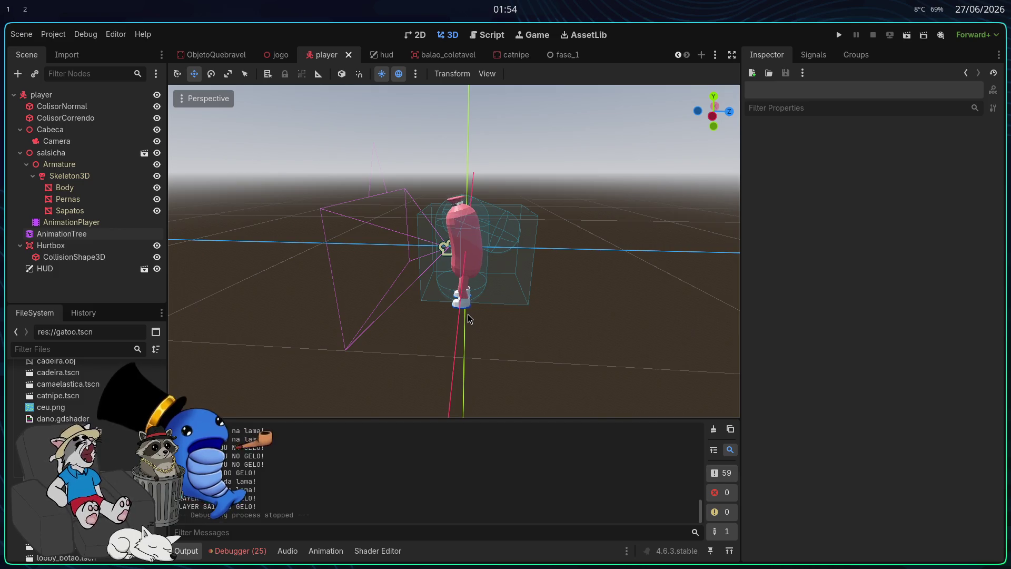
pyautogui.hotkey('alt', 'Tab')
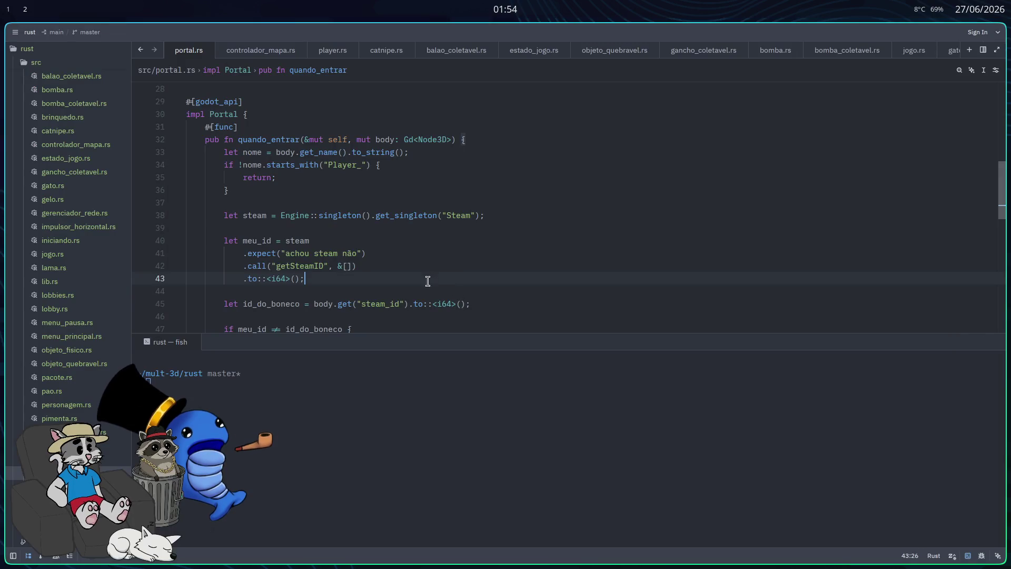
# - Enlarge the portal.rs code pane over the terminal, then return to Godot
pyautogui.moveTo(408, 331); pyautogui.dragTo(414, 453)
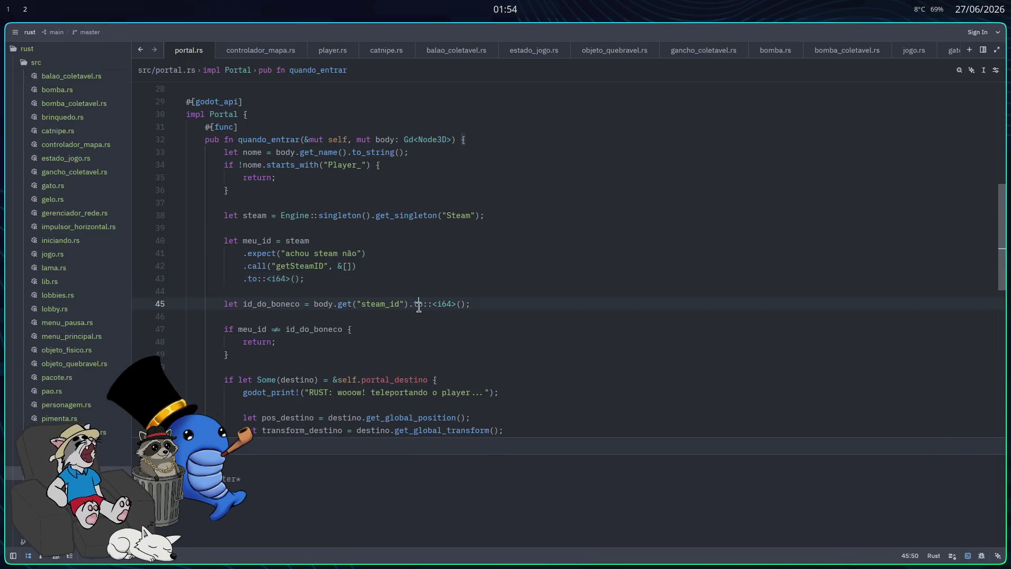
pyautogui.hotkey('alt', 'Tab')
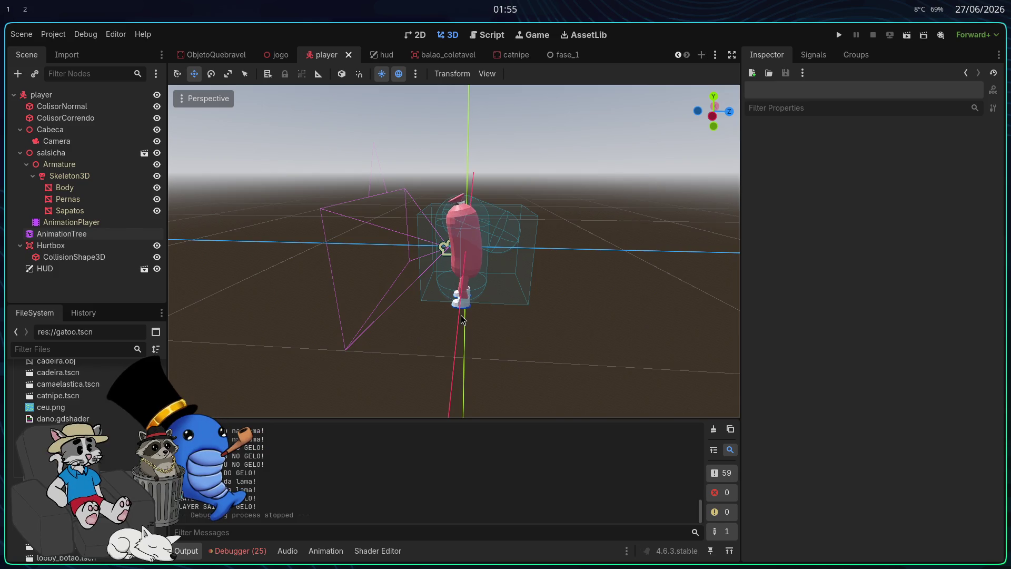
# - Open the jogo scene, orbit around the tavern building, then bring up the app launcher
pyautogui.scroll(-3, 386, 158)
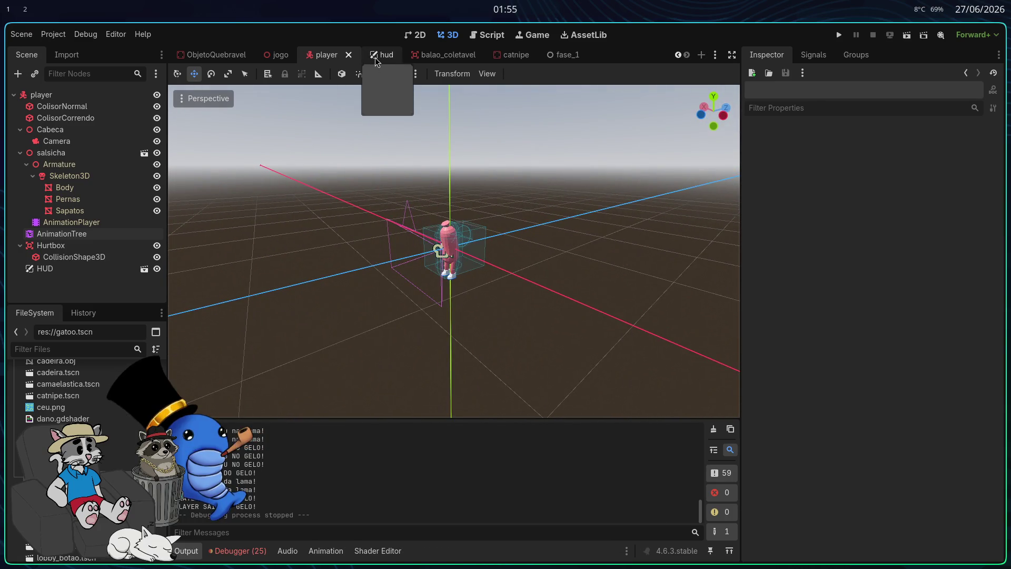
pyautogui.click(278, 56)
pyautogui.moveTo(418, 326); pyautogui.dragTo(417, 327)
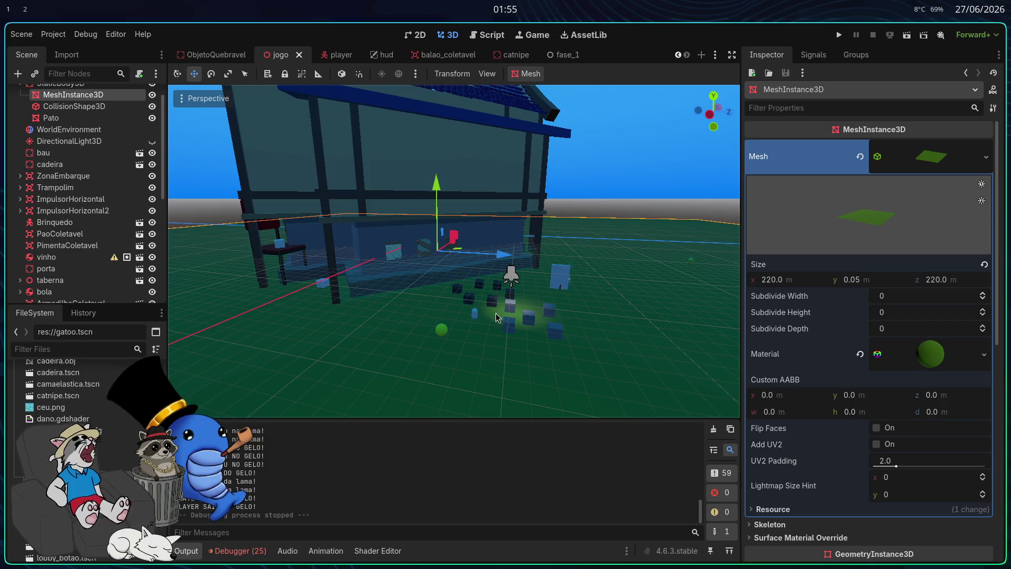
pyautogui.press('super+3')
# - Launch Firefox and go to youtube.com
pyautogui.write('fir')
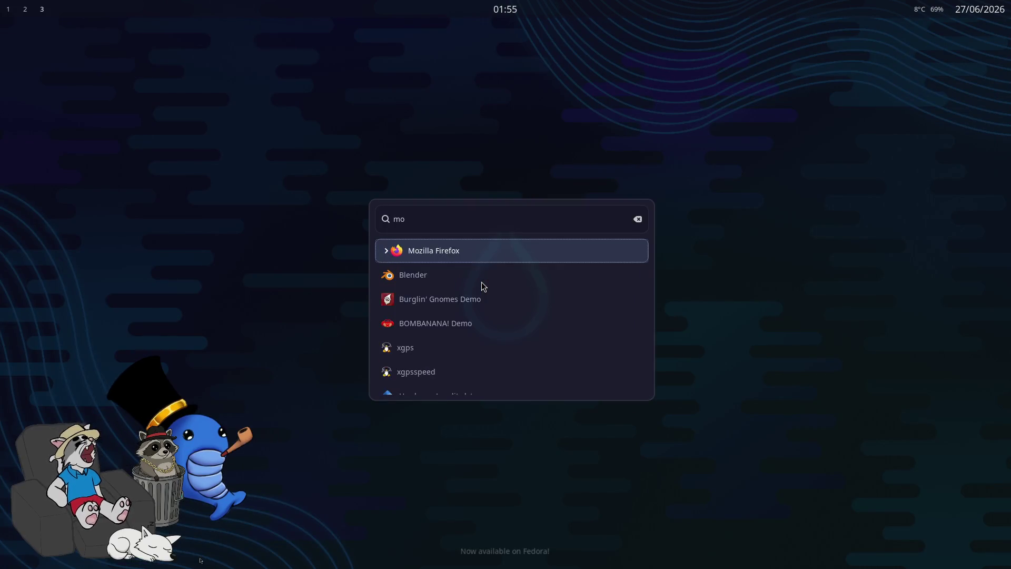
pyautogui.press('Return')
pyautogui.hotkey('ctrl', 'w')
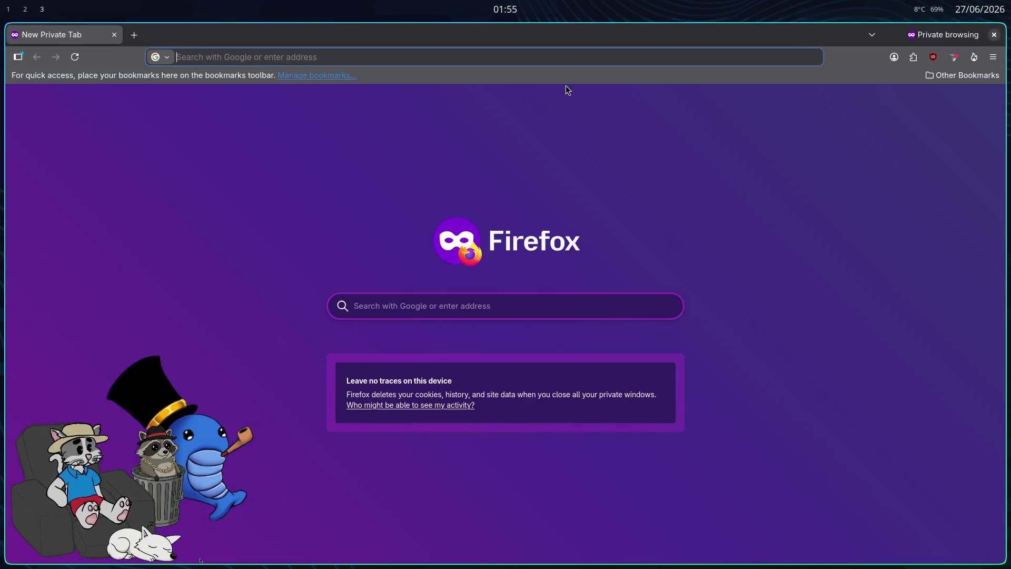
pyautogui.click(544, 59)
pyautogui.write('youtube.com')
pyautogui.press('Return')
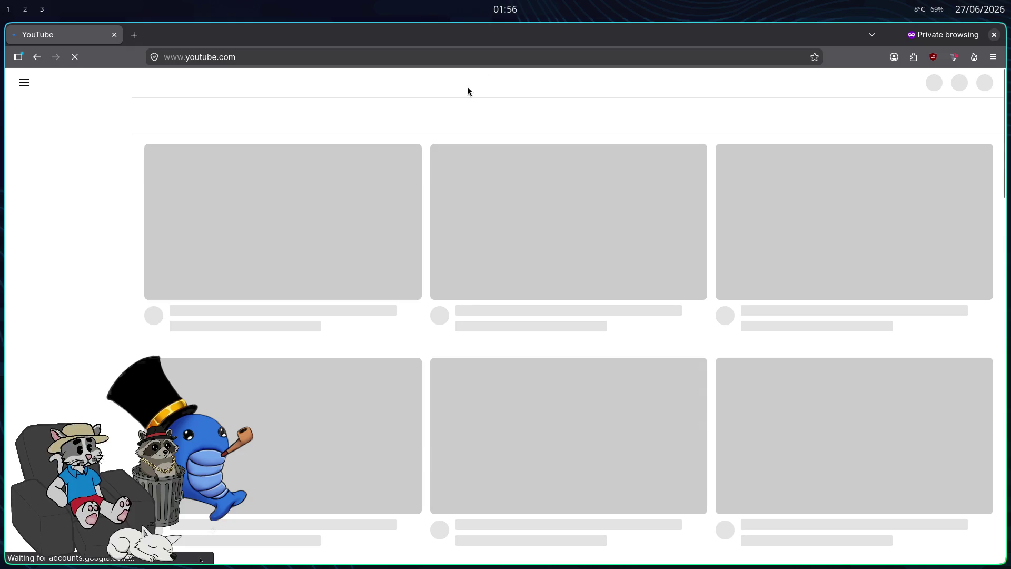
# - Search YouTube for 'bang styles' and glance over the results
pyautogui.click(467, 82)
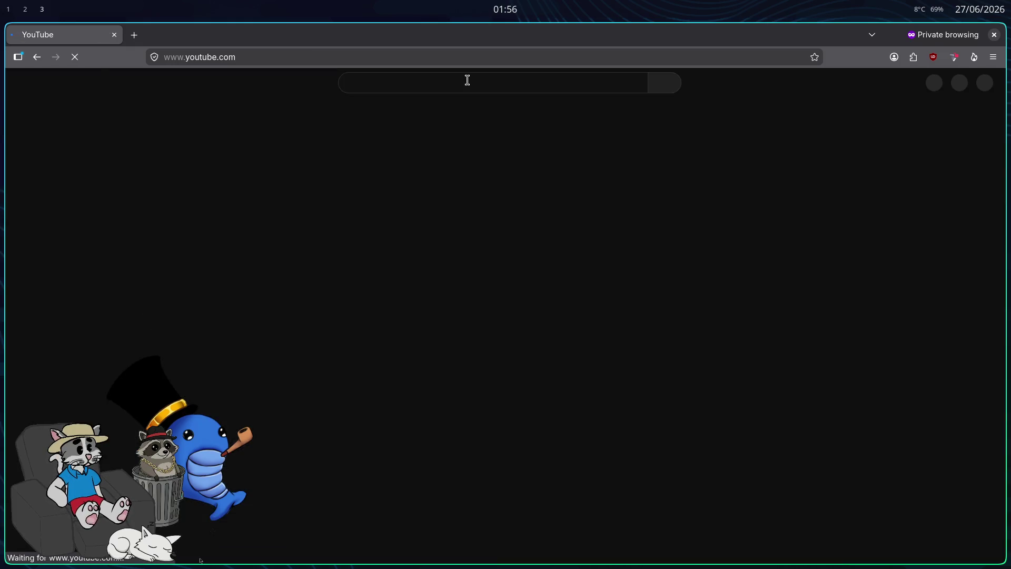
pyautogui.write('bongl')
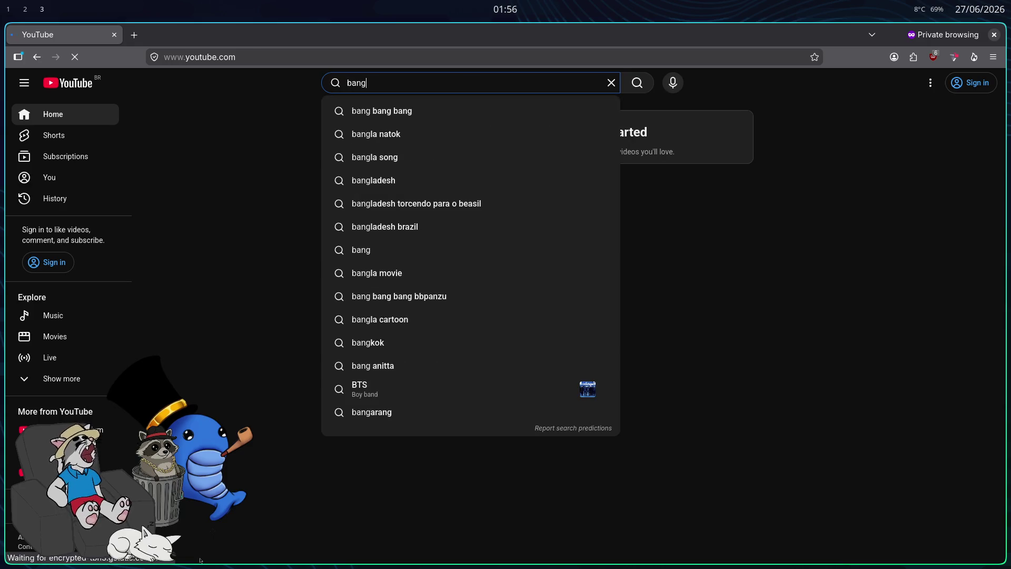
pyautogui.press('BackSpace')
pyautogui.press('BackSpace')
pyautogui.press('BackSpace')
pyautogui.write('esti')
pyautogui.press('BackSpace')
pyautogui.press('BackSpace')
pyautogui.press('BackSpace')
pyautogui.write('ba')
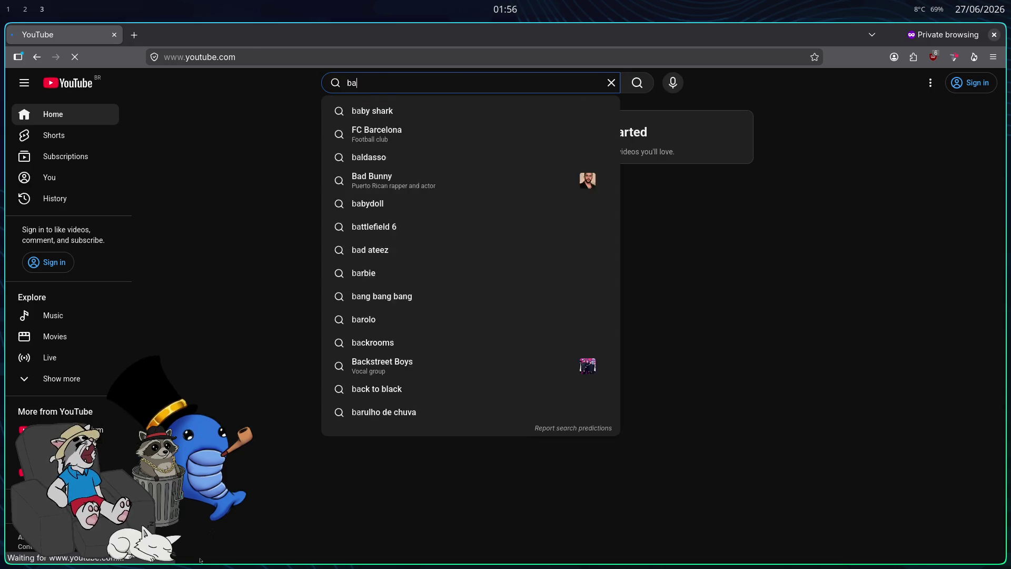
pyautogui.write('ng styles')
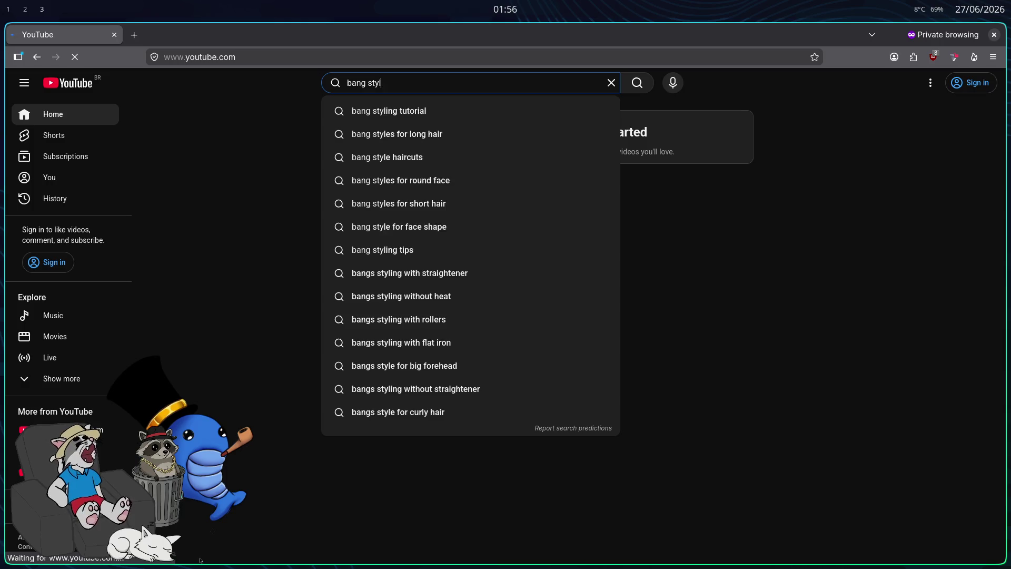
pyautogui.press('Return')
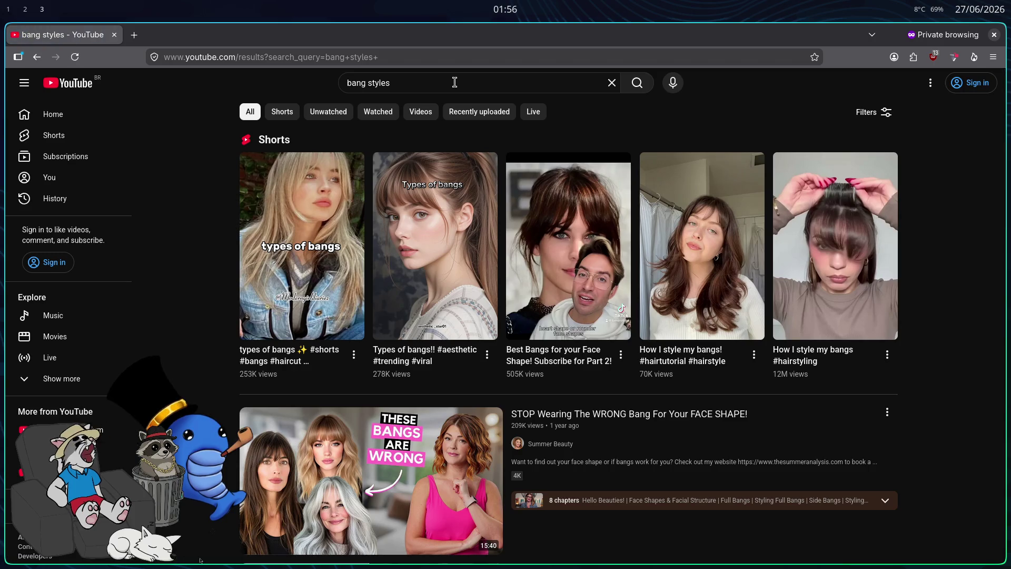
pyautogui.scroll(-10, 433, 248)
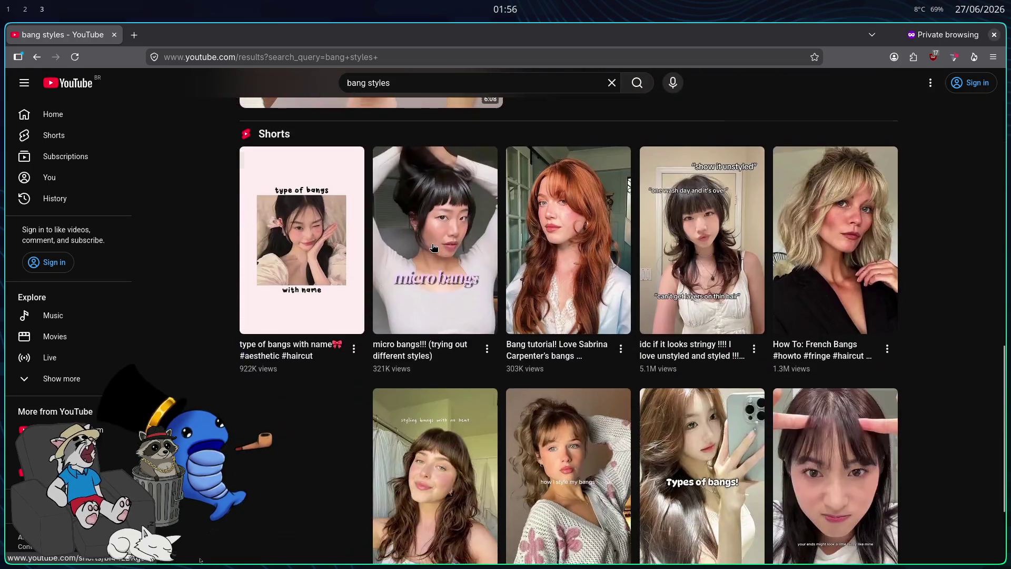
pyautogui.scroll(10, 433, 247)
# - Refine the search to 'bang styles for games' and browse the results
pyautogui.click(421, 82)
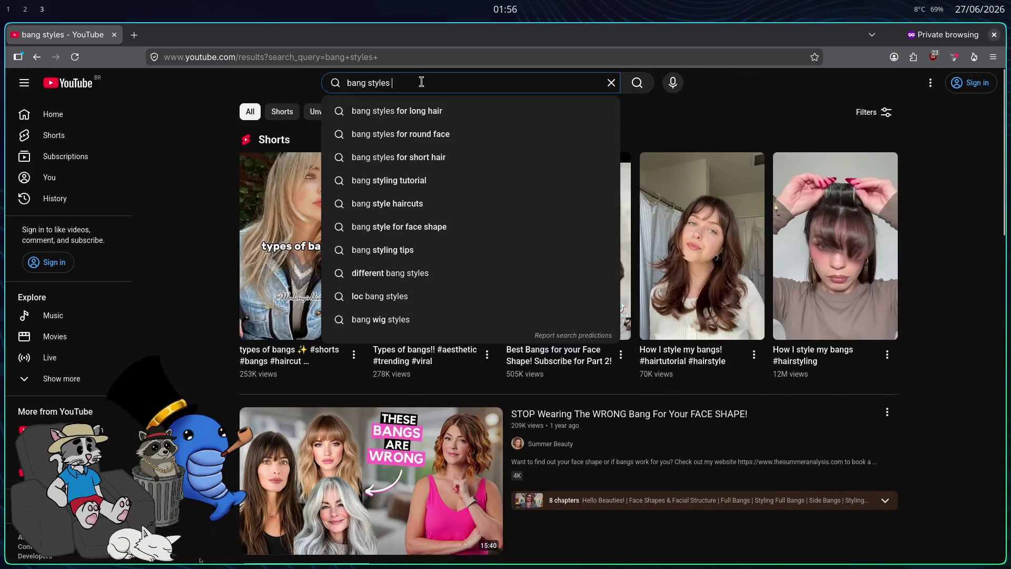
pyautogui.write('for games')
pyautogui.press('Return')
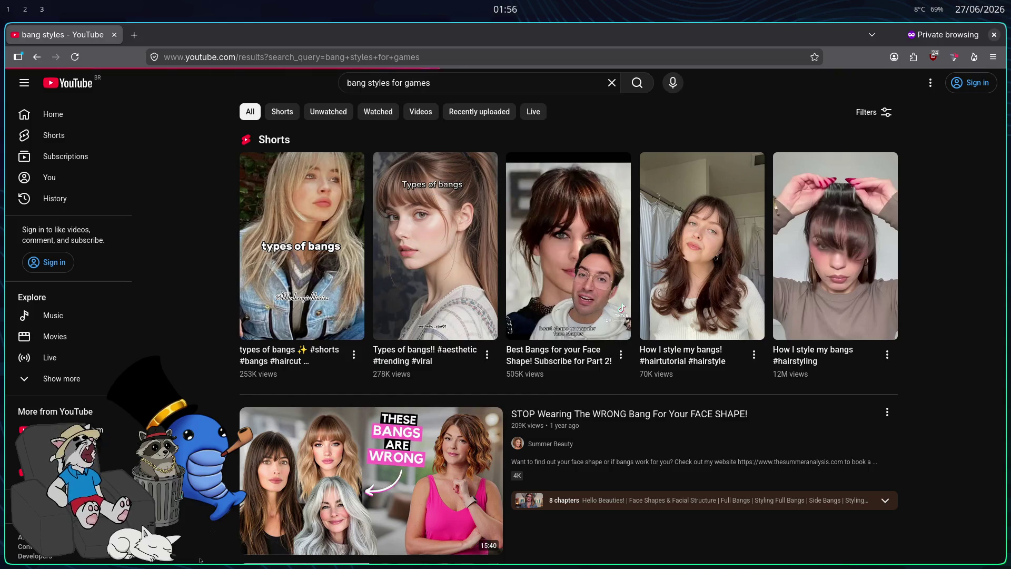
pyautogui.scroll(-3, 379, 174)
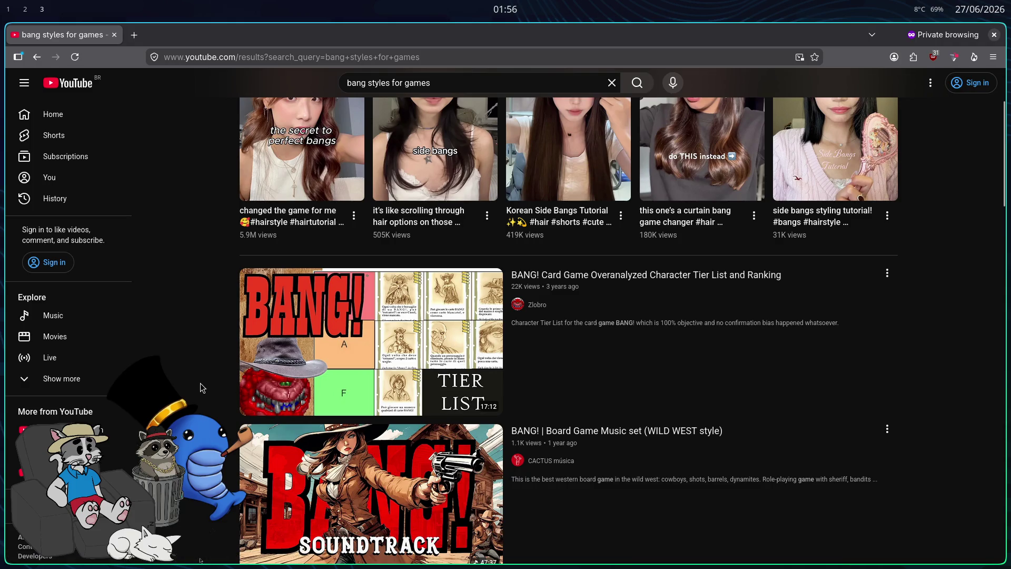
pyautogui.scroll(-4, 200, 387)
pyautogui.scroll(3, 202, 390)
pyautogui.scroll(-7, 204, 392)
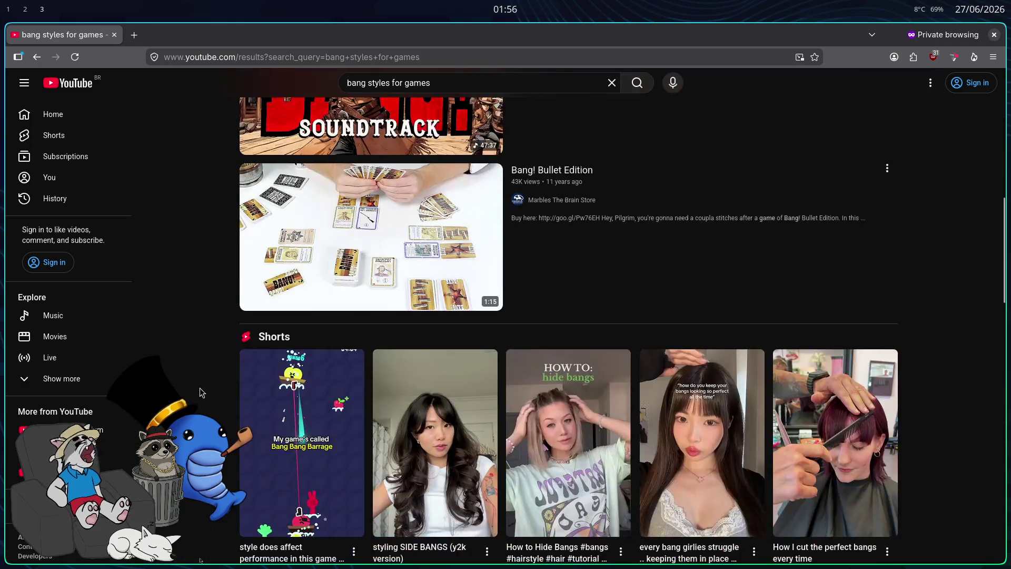
pyautogui.scroll(-7, 206, 396)
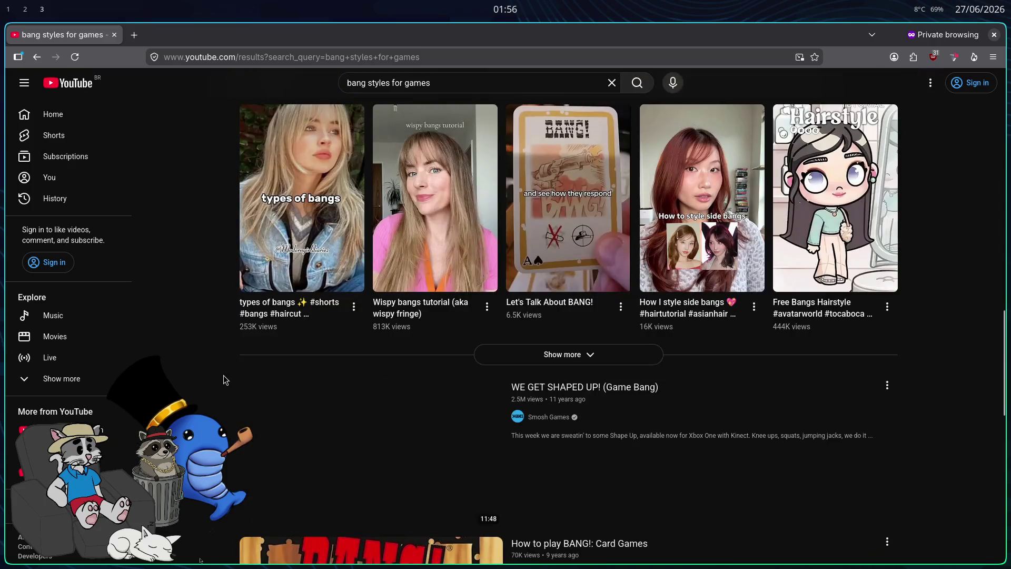
# - Change the search to 'bang styles valorant'
pyautogui.click(456, 78)
pyautogui.hotkey('ctrl', 'BackSpace')
pyautogui.hotkey('ctrl', 'BackSpace')
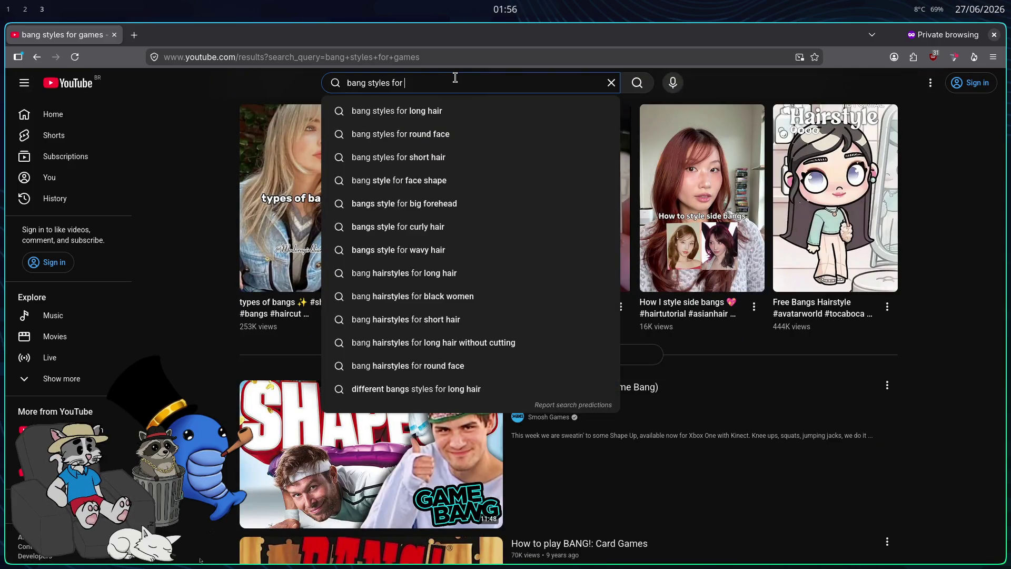
pyautogui.write('valorant')
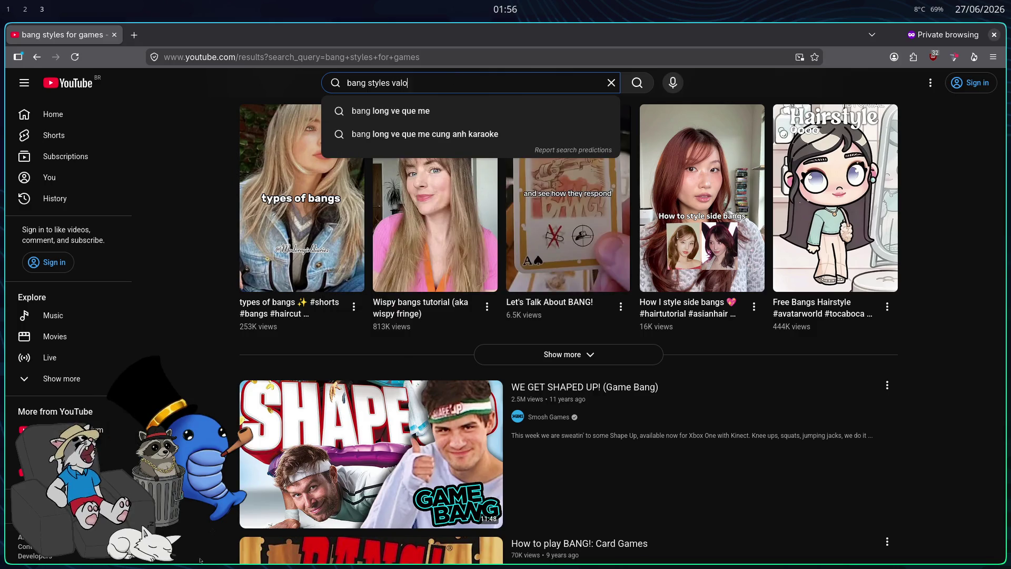
pyautogui.press('Return')
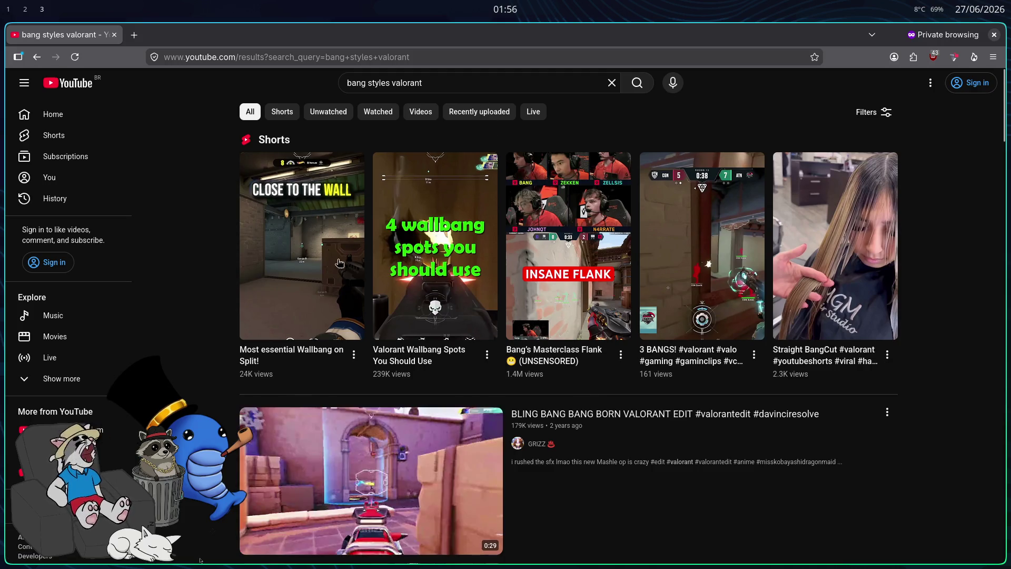
pyautogui.click(135, 35)
# - Load chatgpt.com, close the YouTube tab and send 'rapaz, tenho uma duvida'
pyautogui.write('cg')
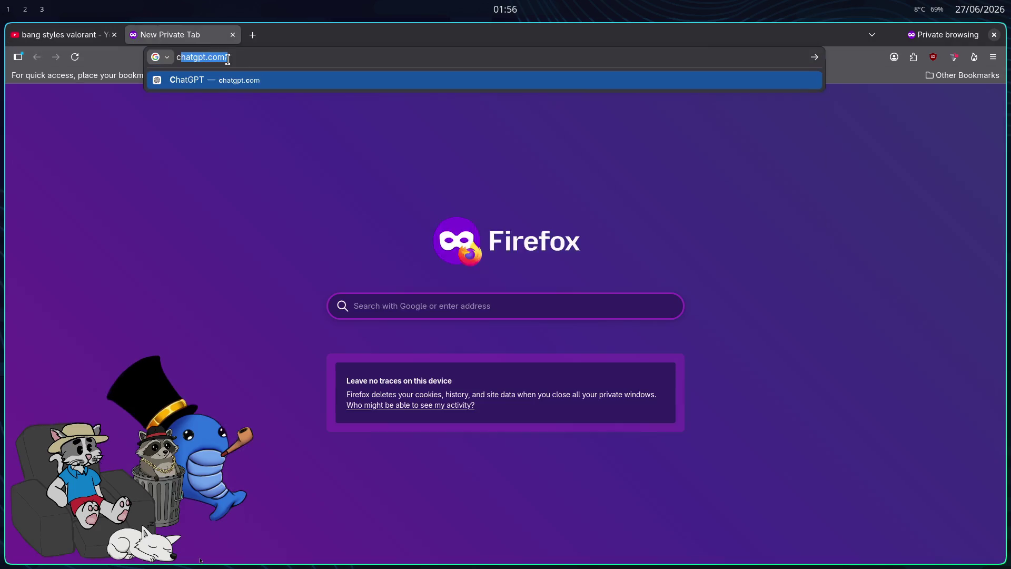
pyautogui.press('Return')
pyautogui.click(234, 57)
pyautogui.write('c')
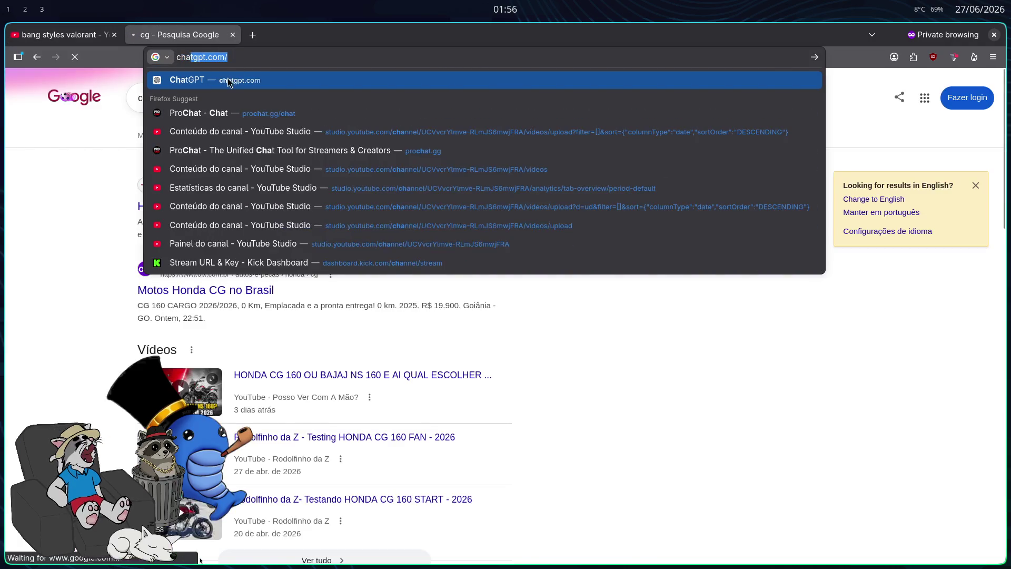
pyautogui.press('Return')
pyautogui.click(114, 35)
pyautogui.write('ap')
pyautogui.click(990, 84)
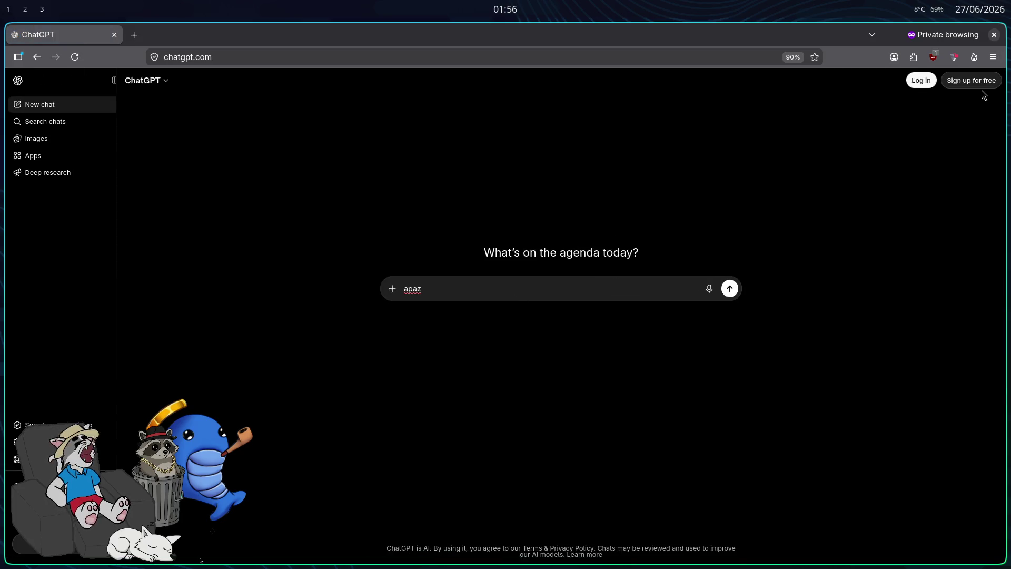
pyautogui.write('nhotenho uma ')
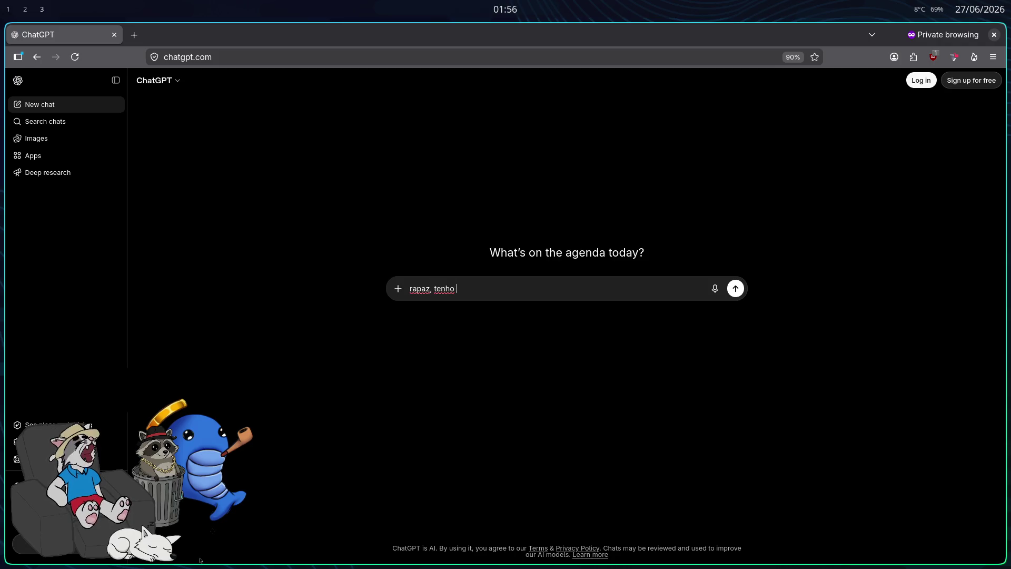
pyautogui.write('duvida')
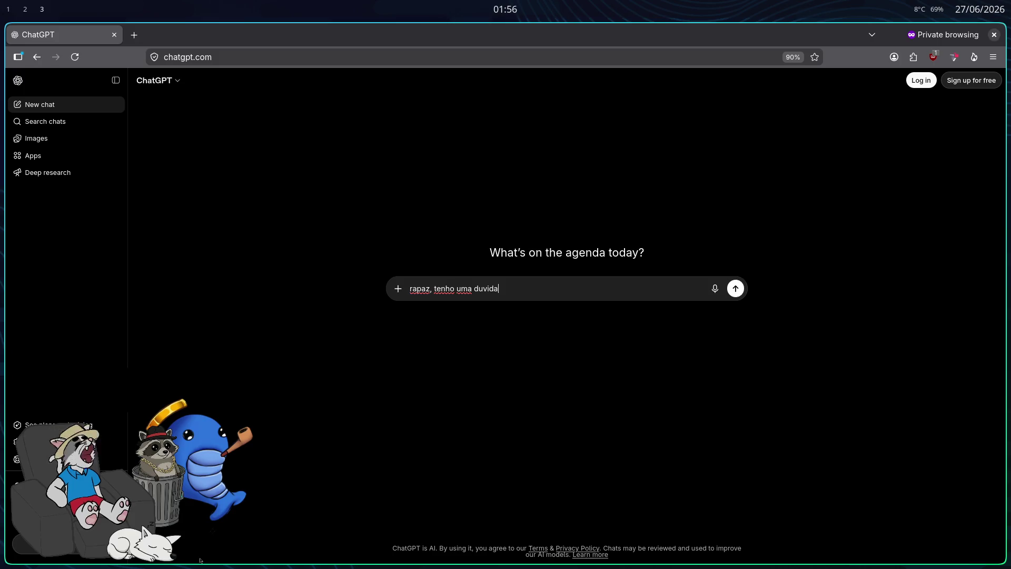
pyautogui.press('Return')
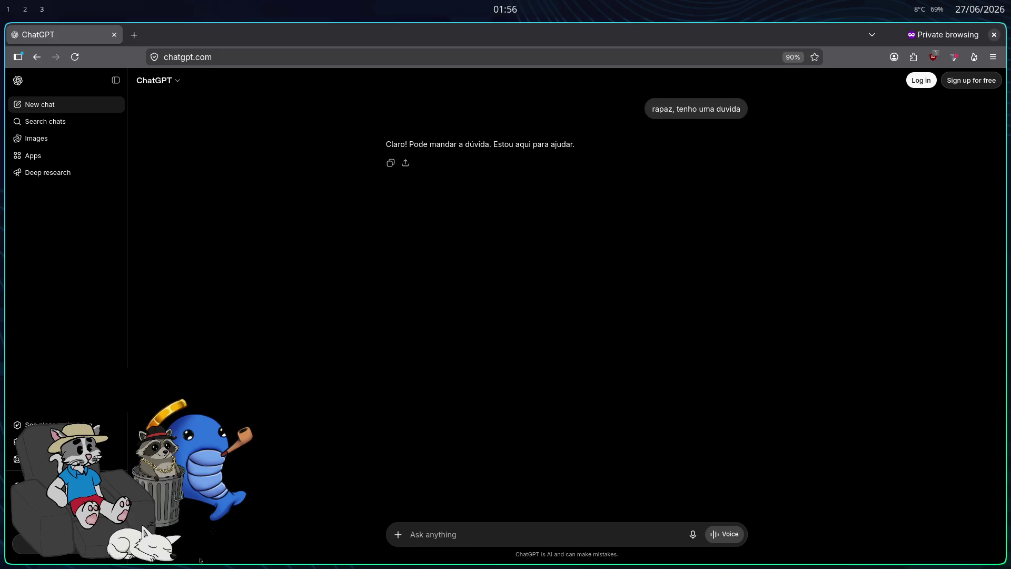
# - Ask ChatGPT for game references with different kinds of flashbangs
pyautogui.write('eu tava ')
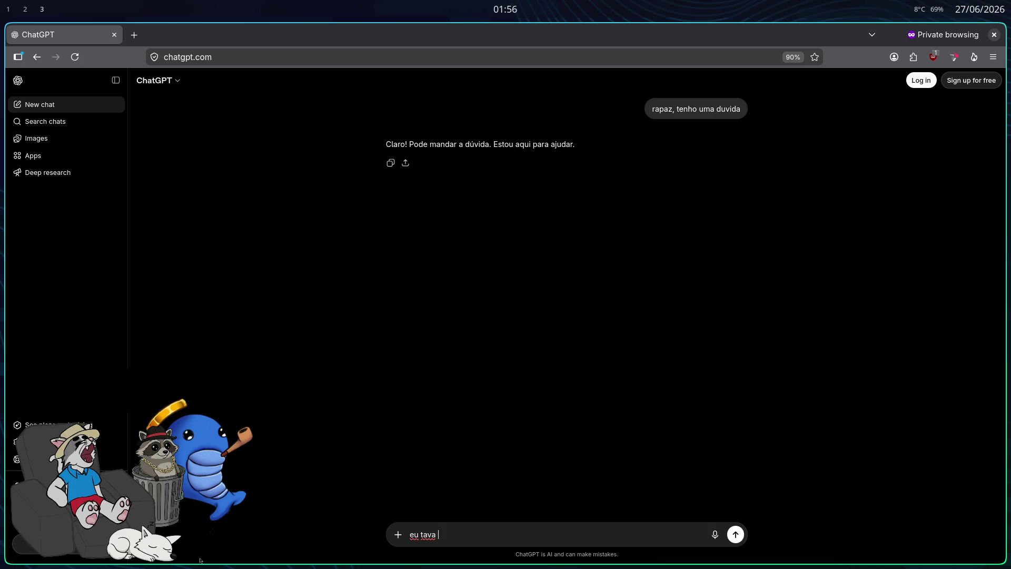
pyautogui.write('fazendo um jogo de ')
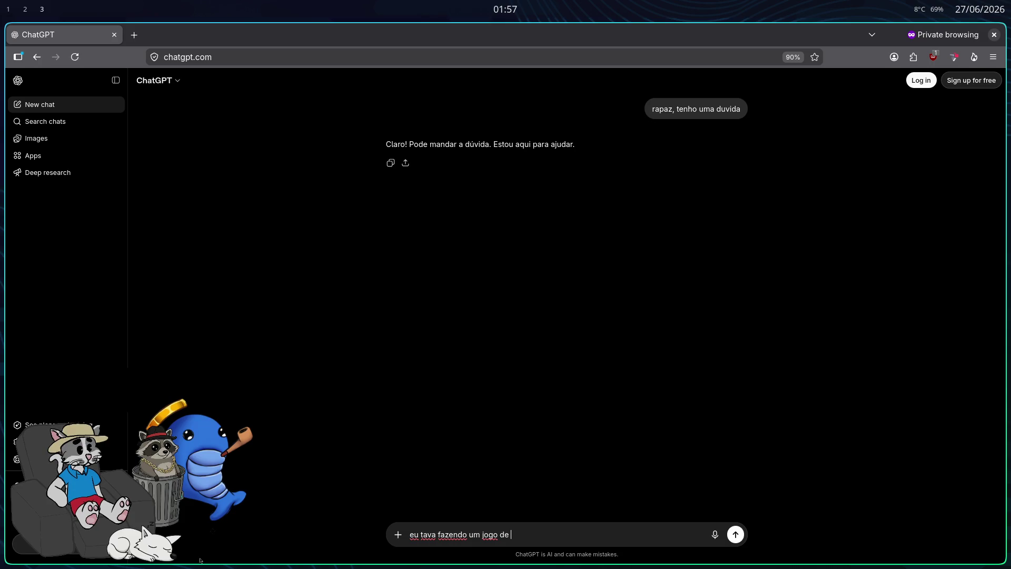
pyautogui.write('salsichas corre')
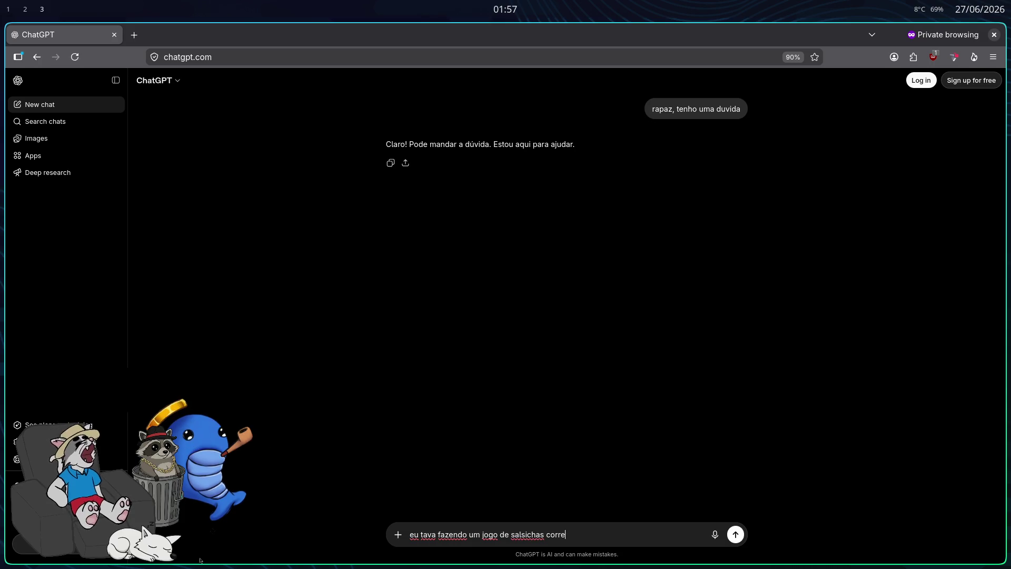
pyautogui.write('ndo gatos e queria saber o qeu ')
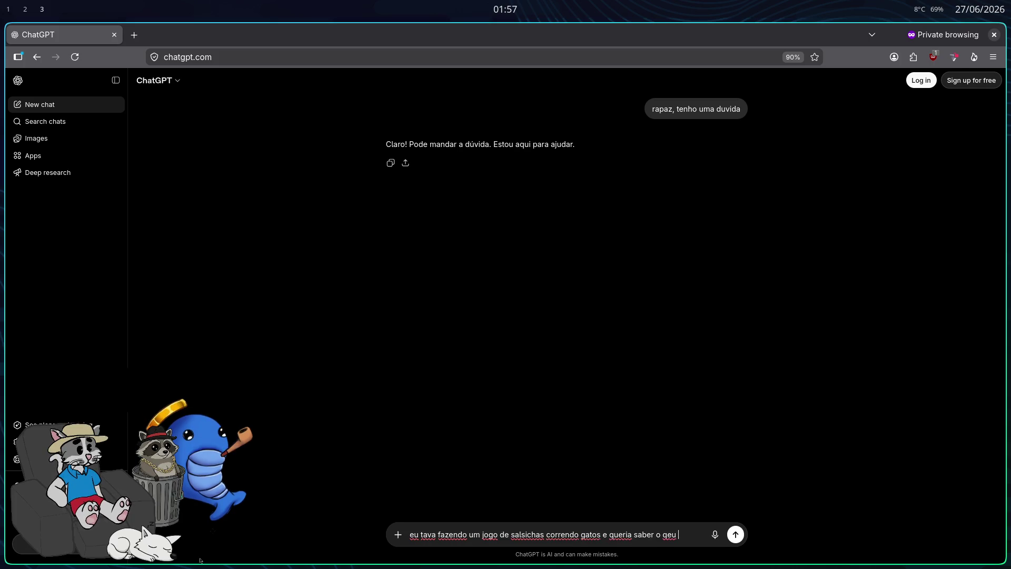
pyautogui.press('BackSpace')
pyautogui.press('BackSpace')
pyautogui.press('BackSpace')
pyautogui.press('BackSpace')
pyautogui.press('BackSpace')
pyautogui.press('BackSpace')
pyautogui.write('qual tipo ')
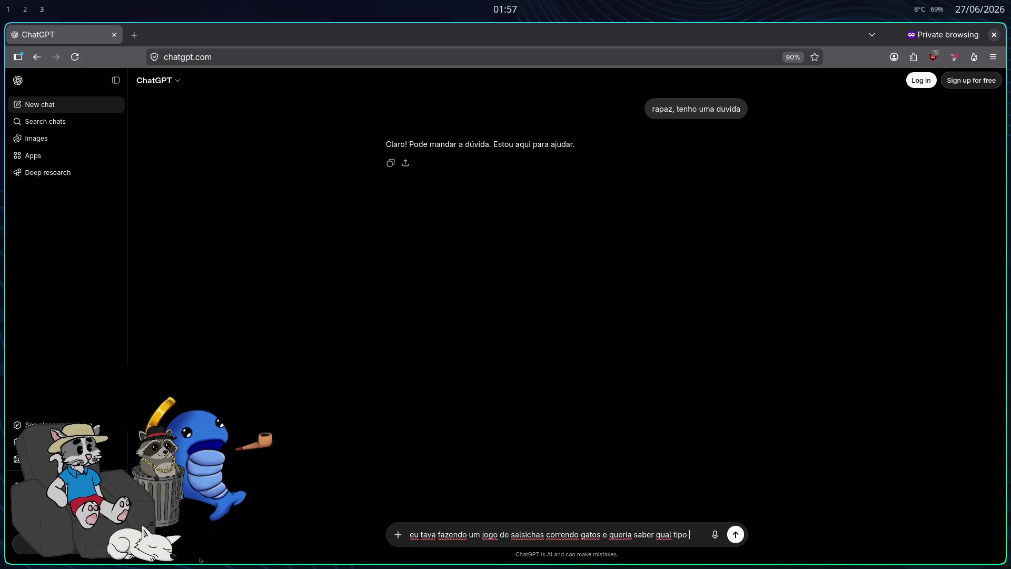
pyautogui.write('de bang pro gato eu poss ofaz')
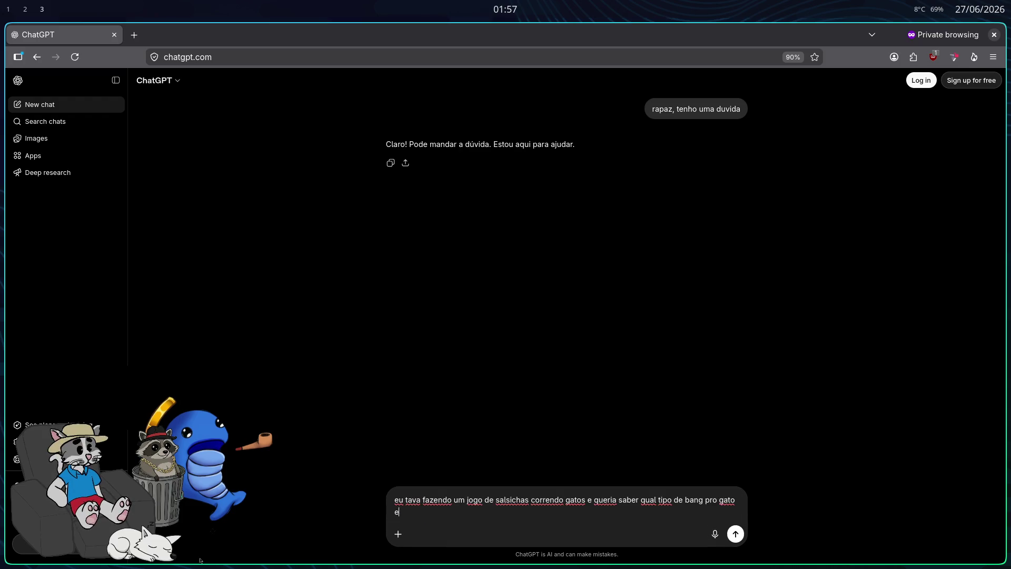
pyautogui.press('BackSpace')
pyautogui.press('BackSpace')
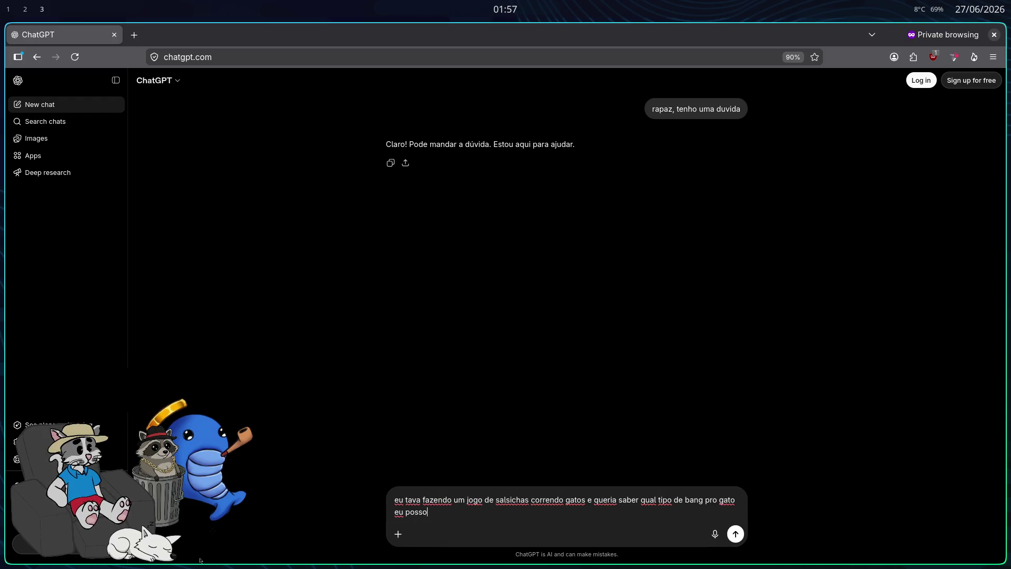
pyautogui.write('zer,')
pyautogui.hotkey('ctrl', 'a')
pyautogui.press('BackSpace')
pyautogui.write('eu queria fazer bangs difere')
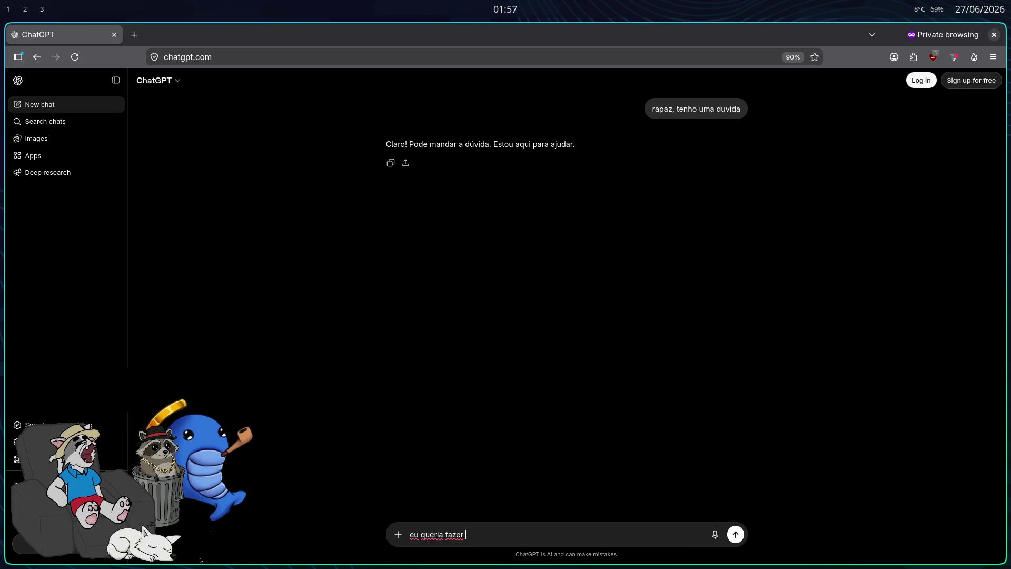
pyautogui.write('nte')
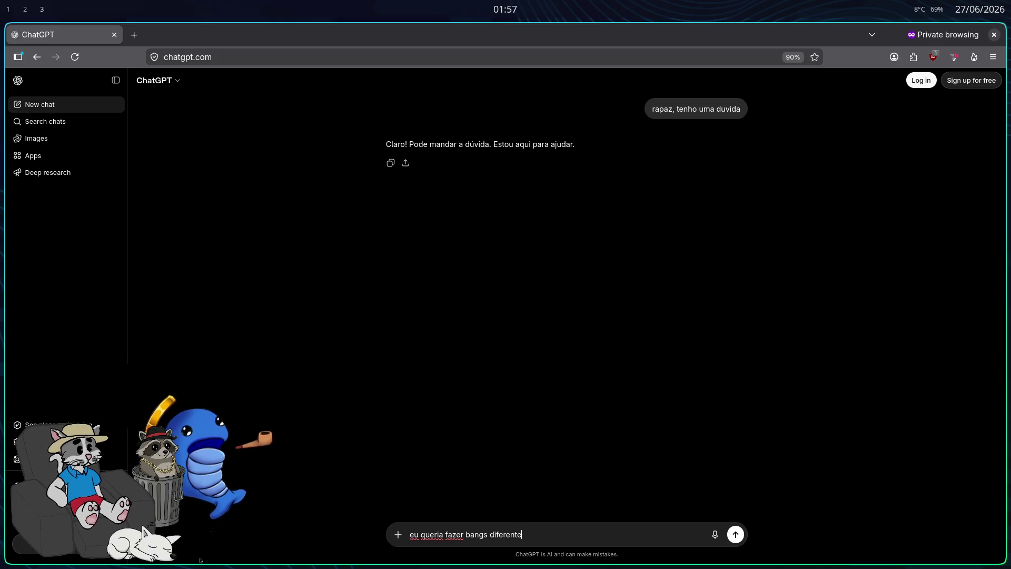
pyautogui.write('s no meu')
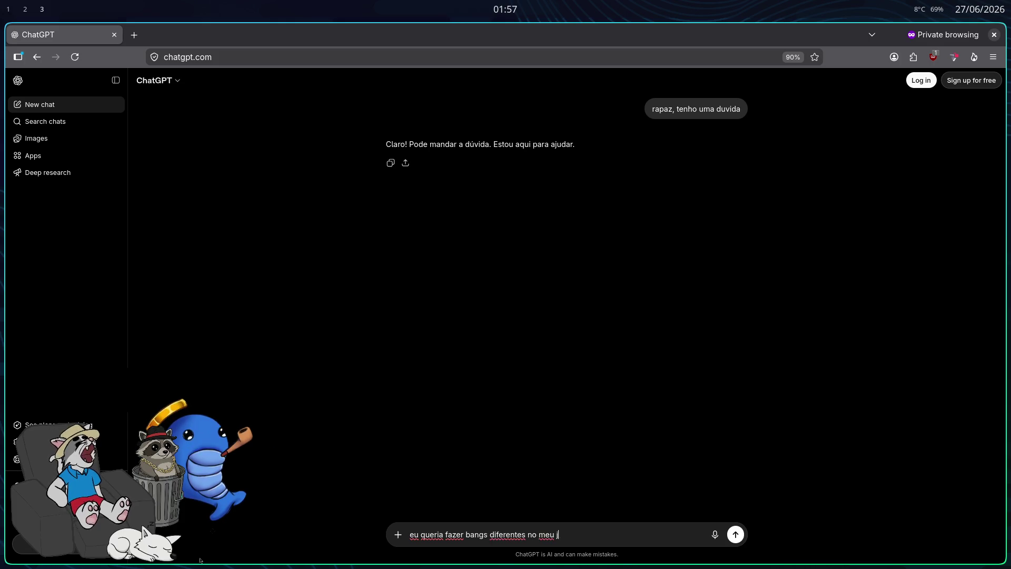
pyautogui.write('jogo(bang = f')
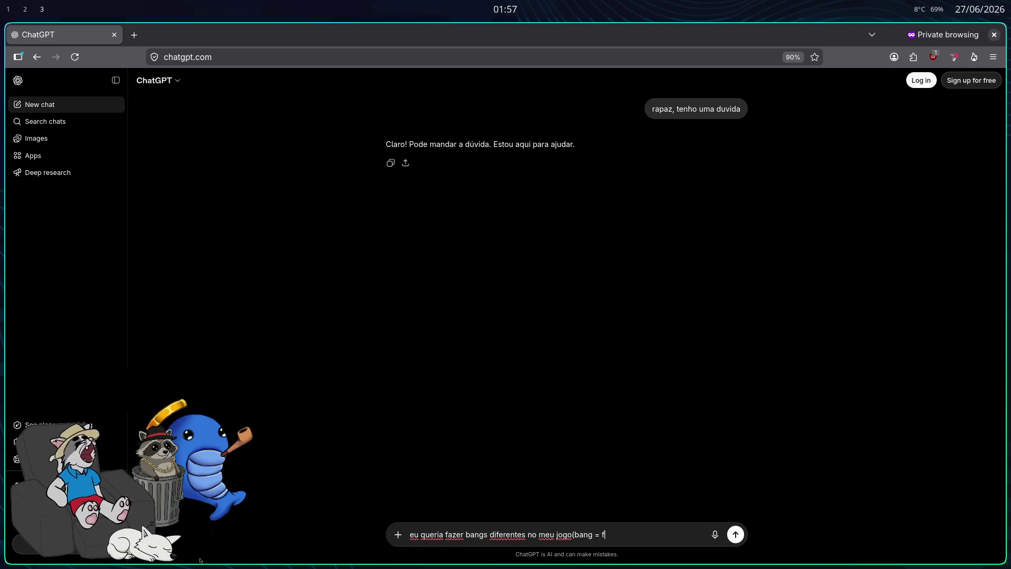
pyautogui.write('lash')
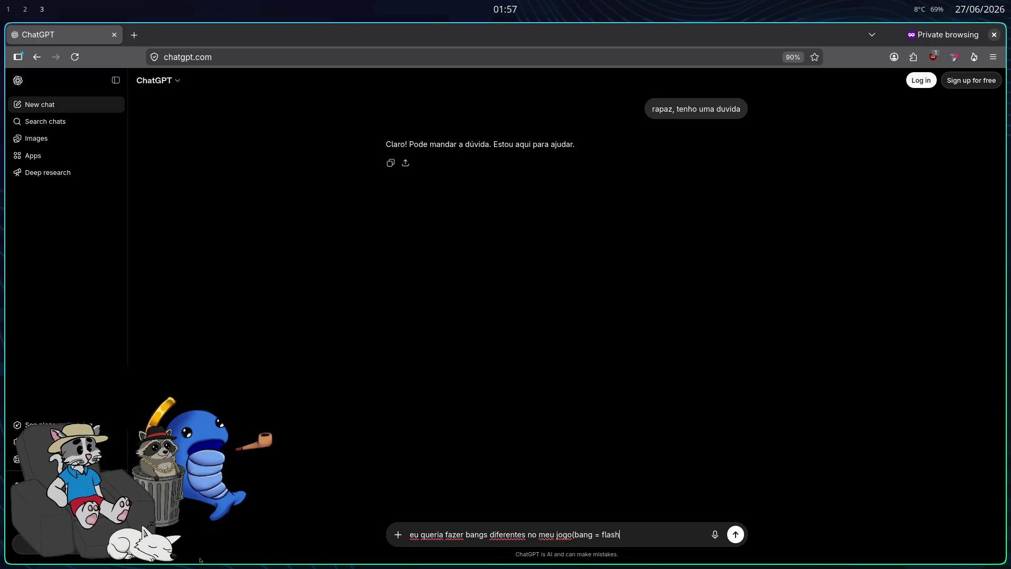
pyautogui.write('bang) e ')
pyautogui.write('a referenc')
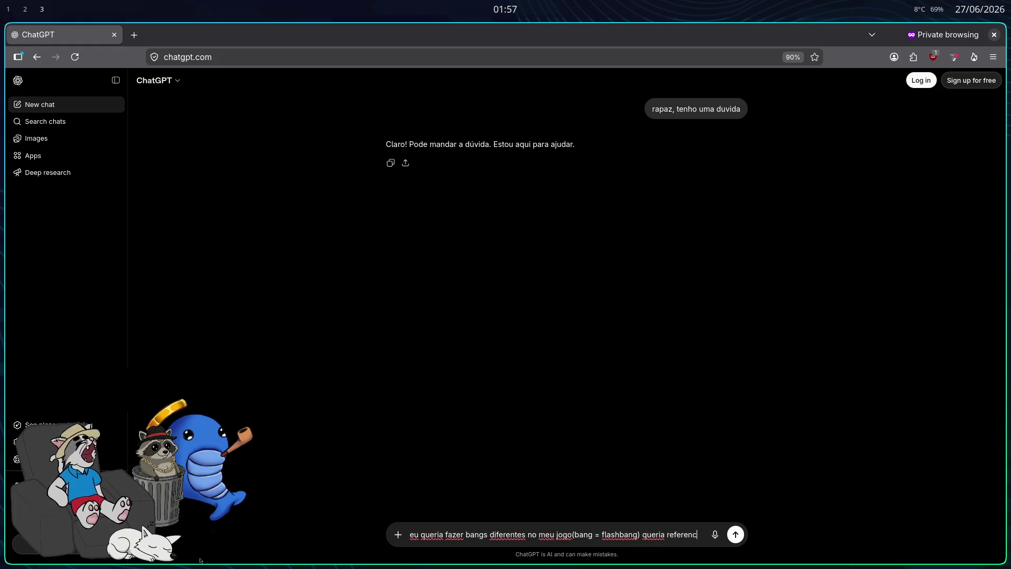
pyautogui.write('ias de')
pyautogui.write(' com b')
pyautogui.write(' diferentes')
pyautogui.press('Return')
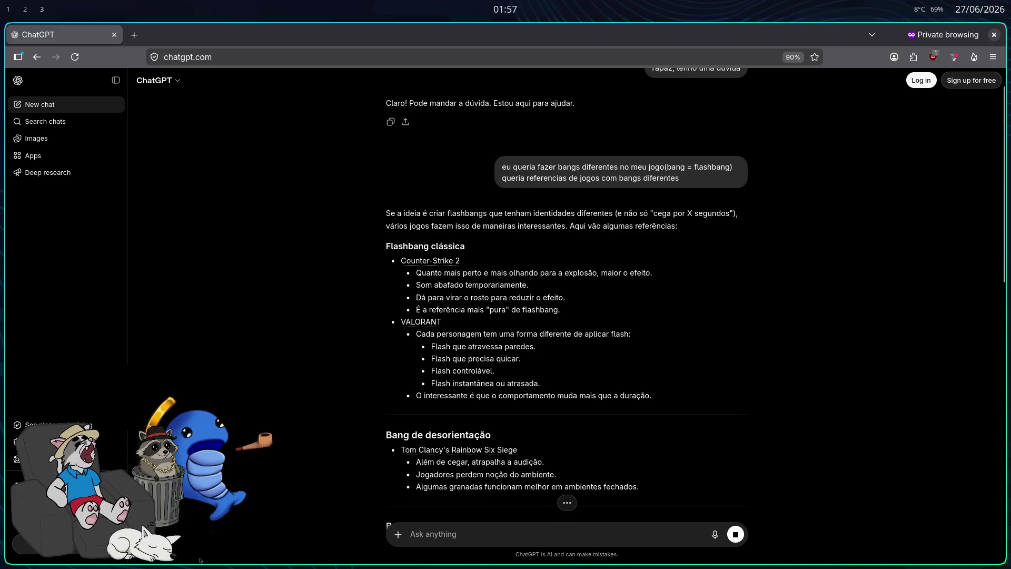
# - Scroll through ChatGPT's ten bang grenade ideas to the end of the answer
pyautogui.scroll(-2, 558, 282)
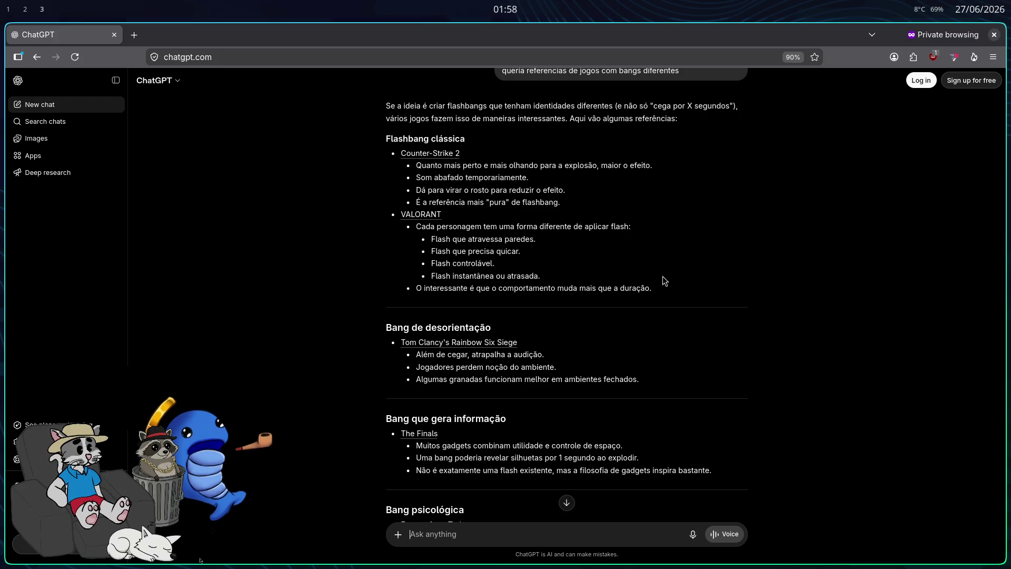
pyautogui.scroll(-2, 663, 295)
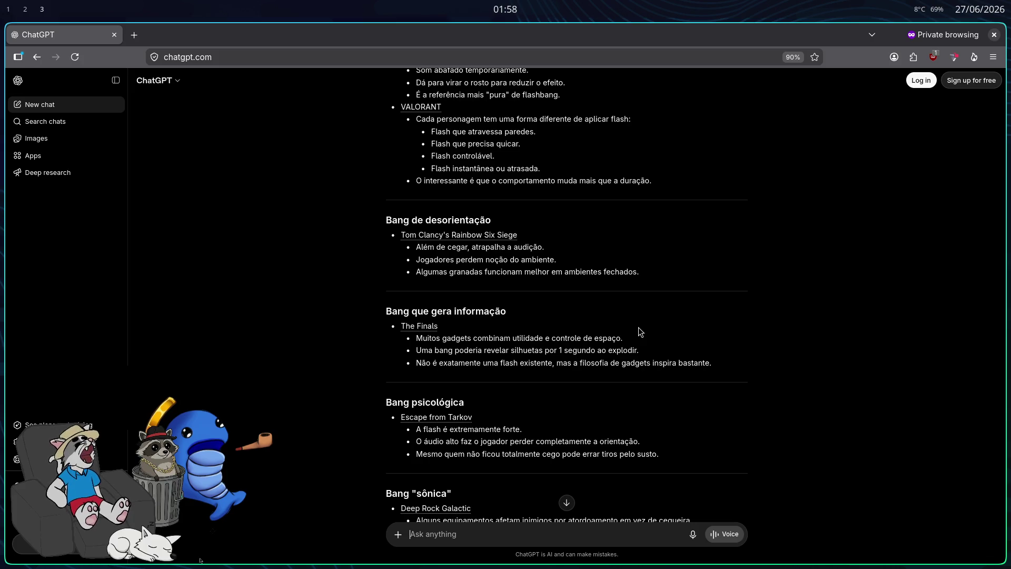
pyautogui.scroll(-1, 767, 319)
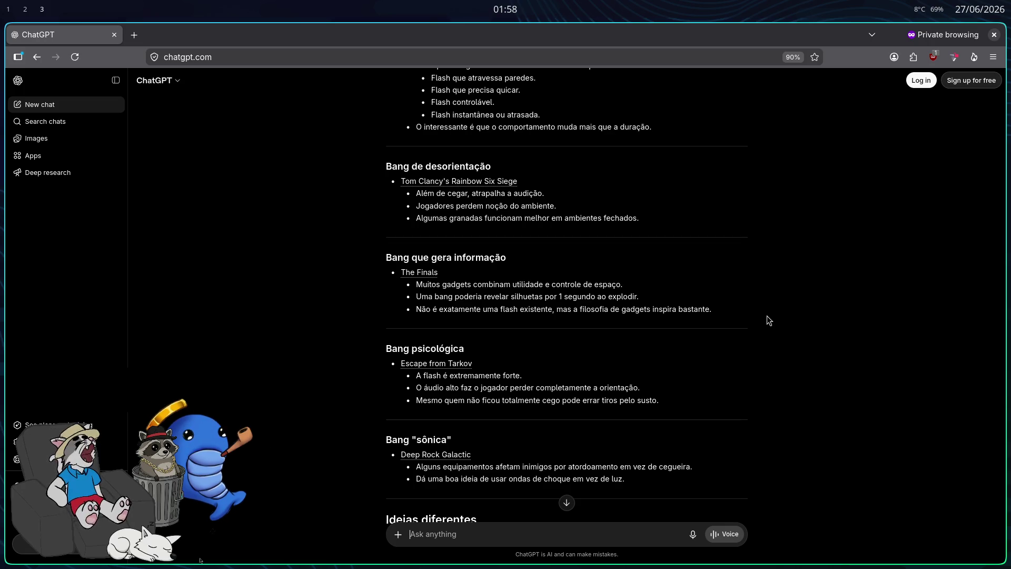
pyautogui.scroll(-3, 763, 379)
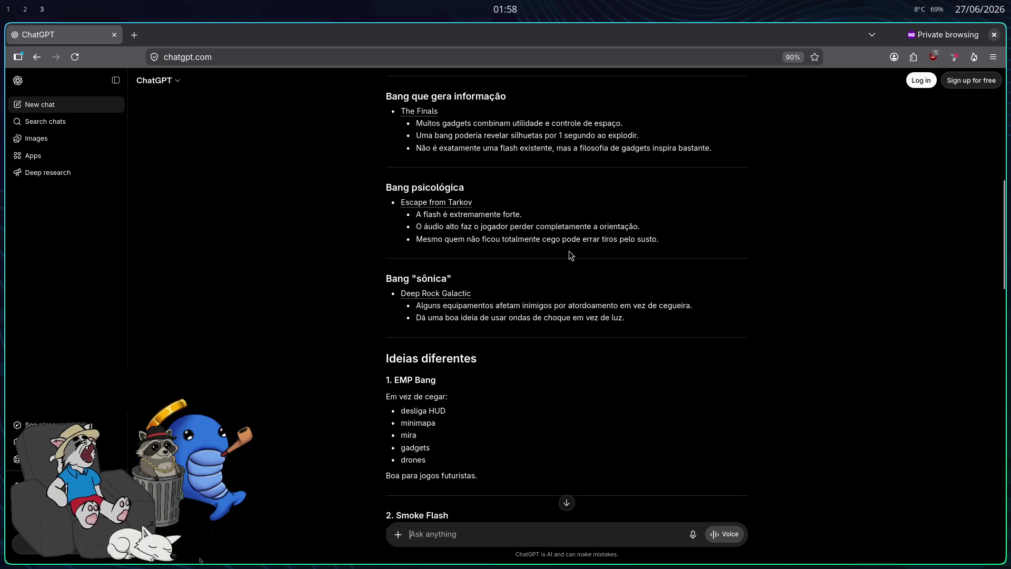
pyautogui.scroll(-1, 564, 248)
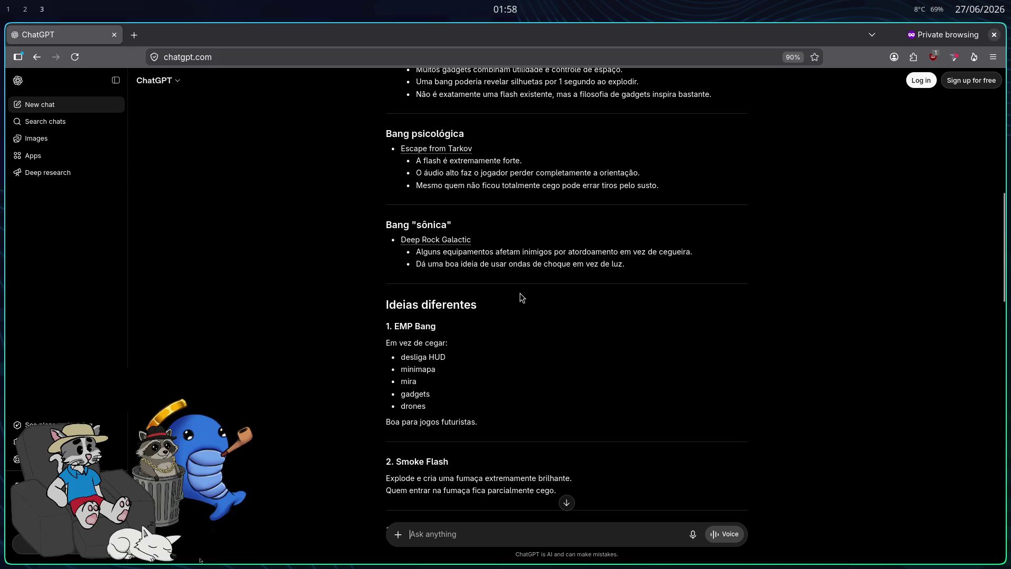
pyautogui.scroll(-2, 517, 301)
pyautogui.scroll(-3, 516, 309)
pyautogui.scroll(-2, 521, 316)
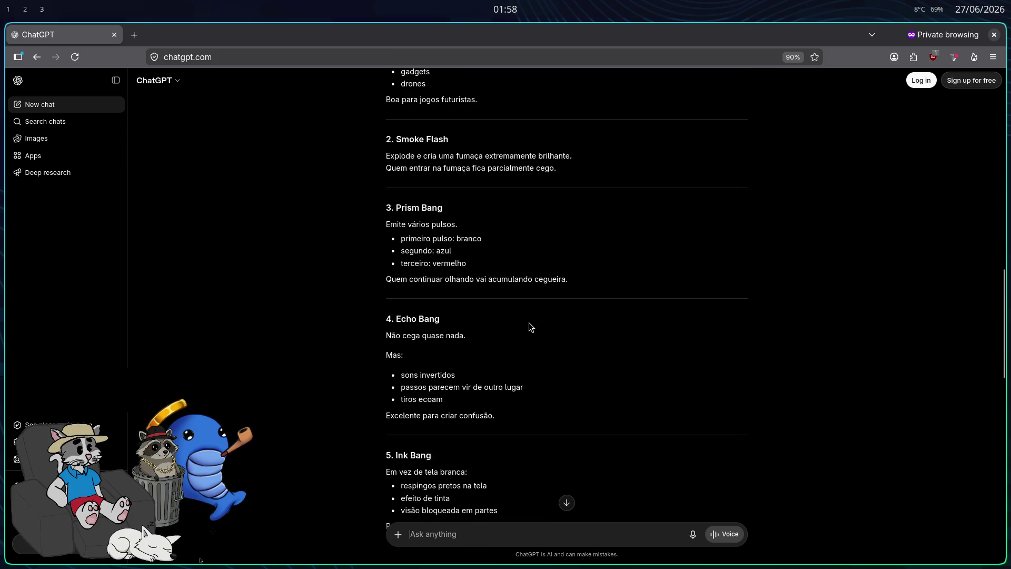
pyautogui.scroll(-1, 524, 327)
pyautogui.scroll(-2, 522, 324)
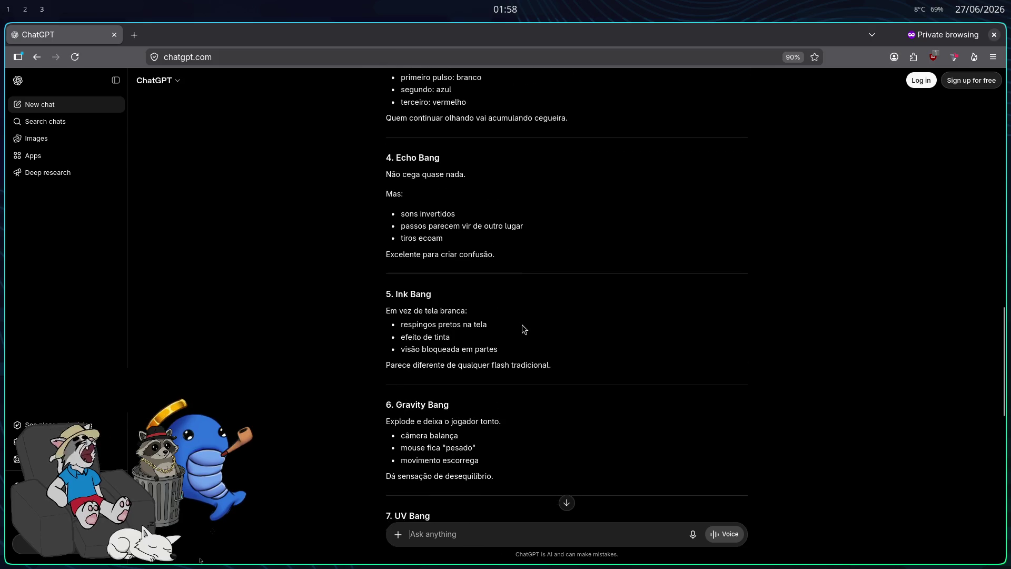
pyautogui.scroll(-4, 526, 337)
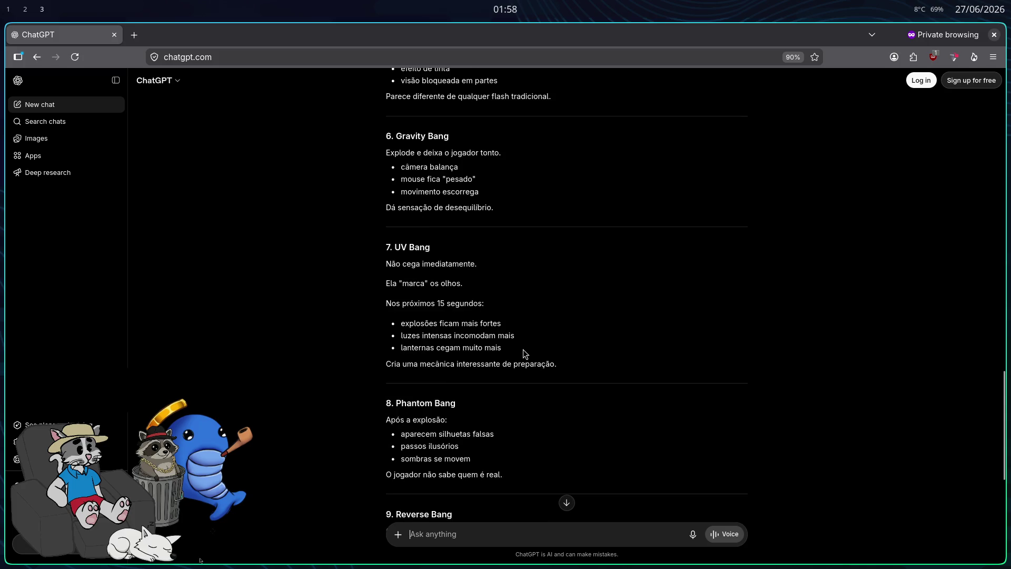
pyautogui.scroll(3, 522, 349)
pyautogui.scroll(-5, 435, 308)
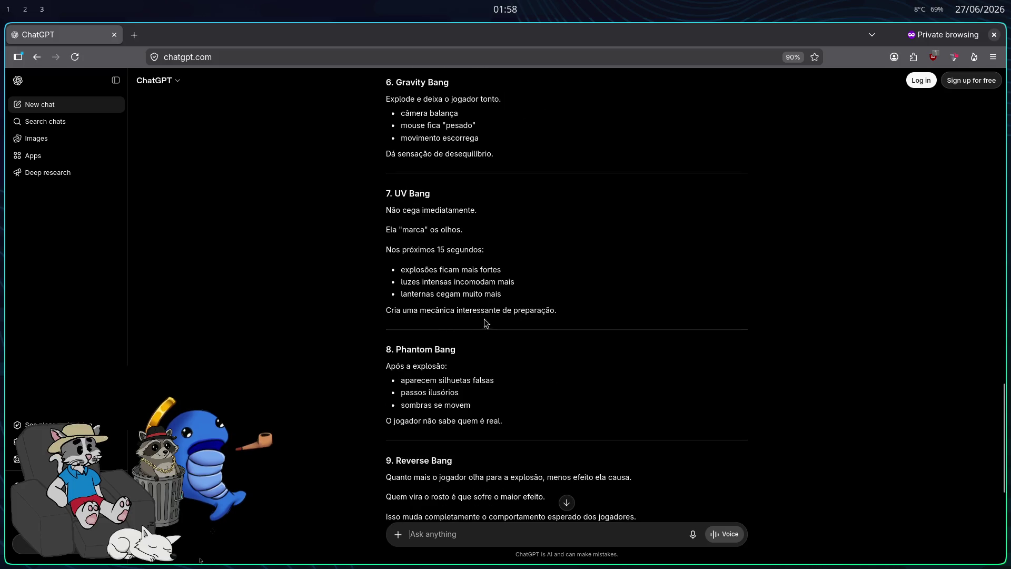
pyautogui.scroll(-6, 530, 411)
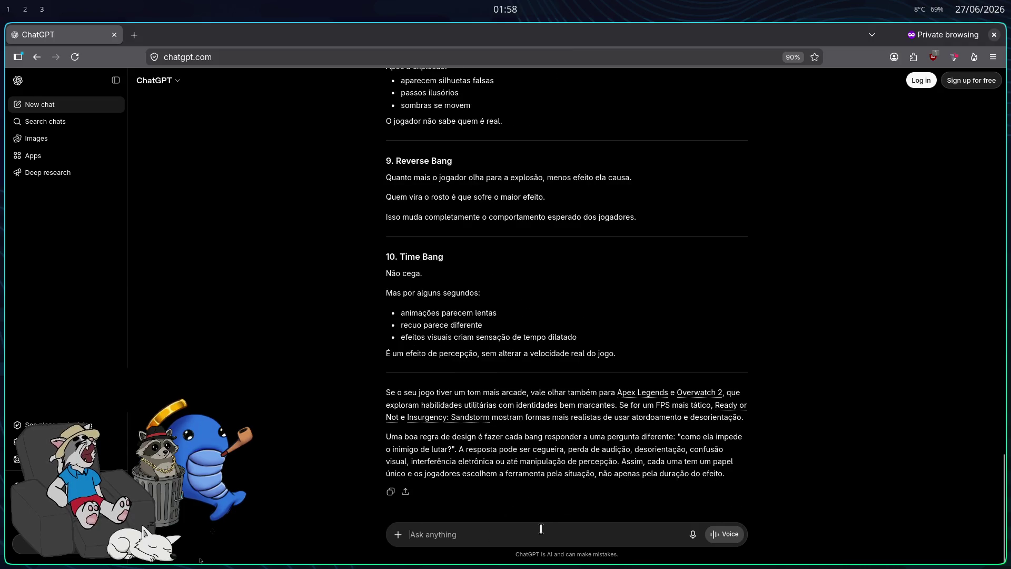
# - Start a follow-up 'essa ideia do valor', then type 'jogo action adventure' in a new private tab
pyautogui.write('essa ide')
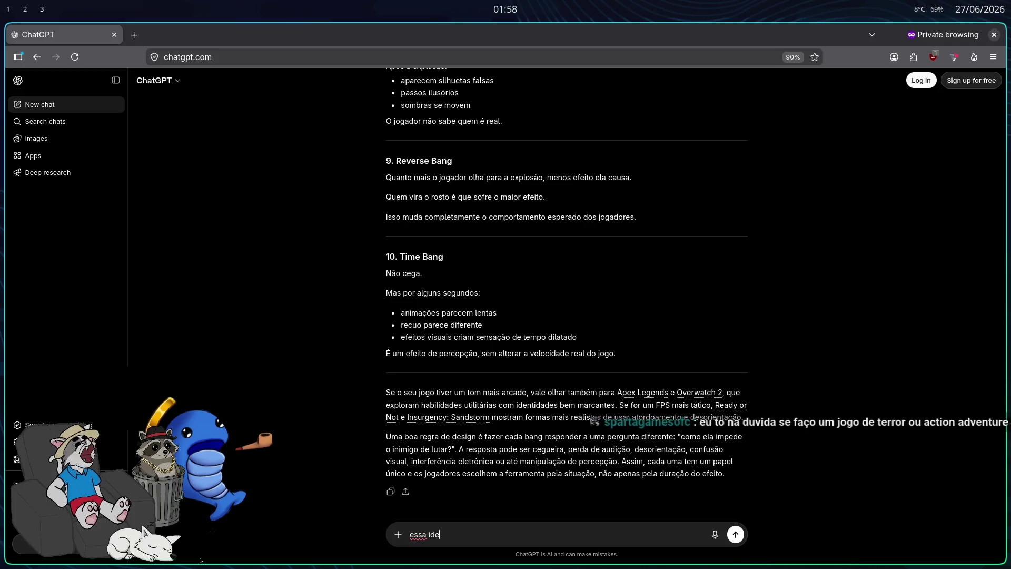
pyautogui.write('ia do valorant é uma boa')
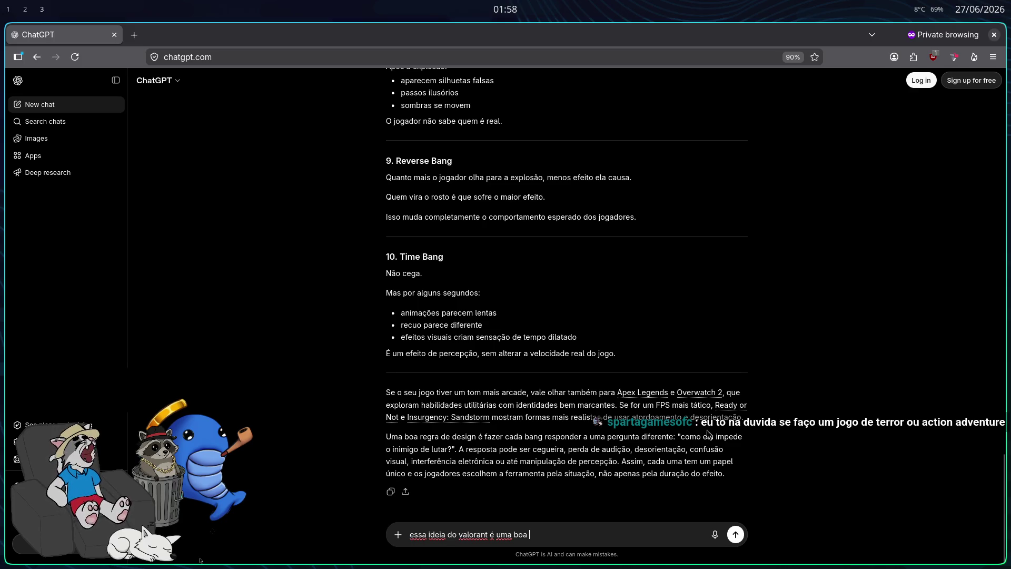
pyautogui.click(138, 35)
pyautogui.write('jog')
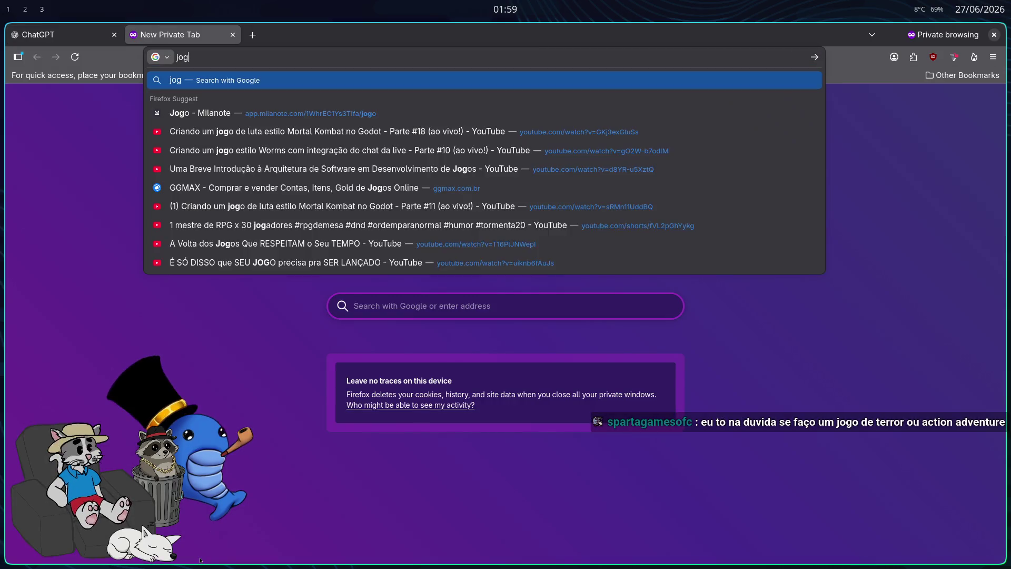
pyautogui.write('o action adventure')
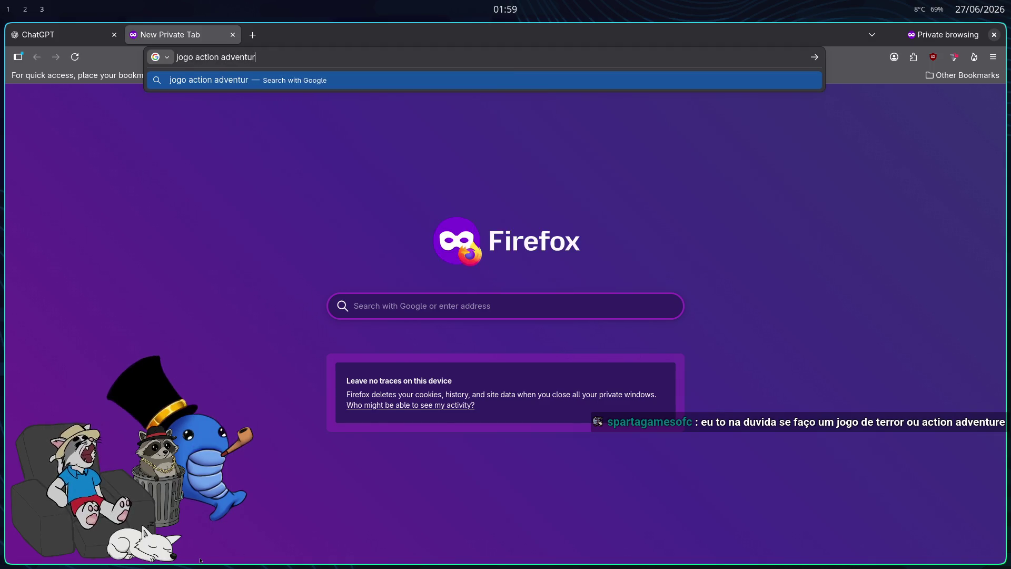
# - Search Google for 'jogo action adventure' and look over the results
pyautogui.press('Return')
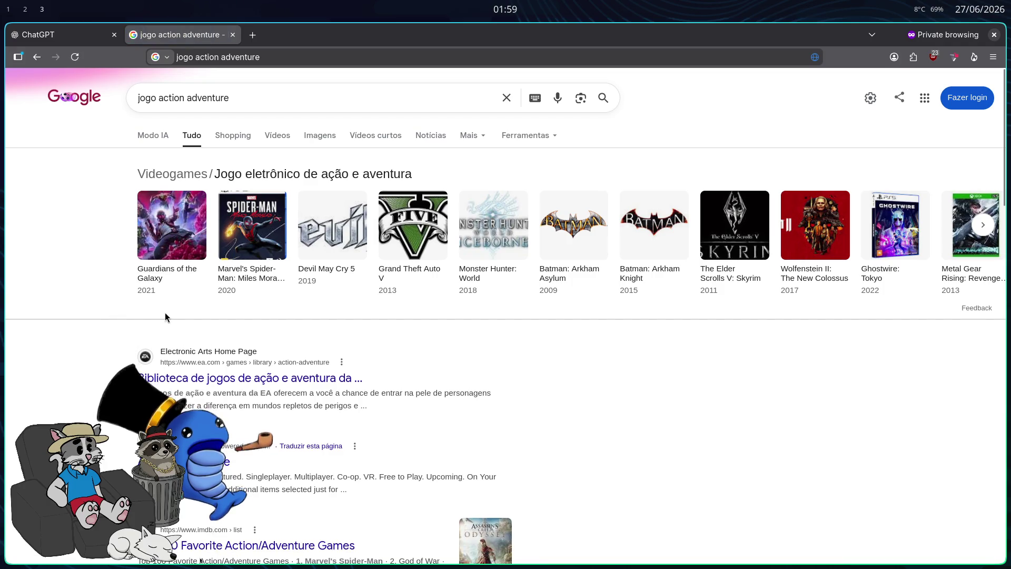
pyautogui.scroll(-3, 414, 239)
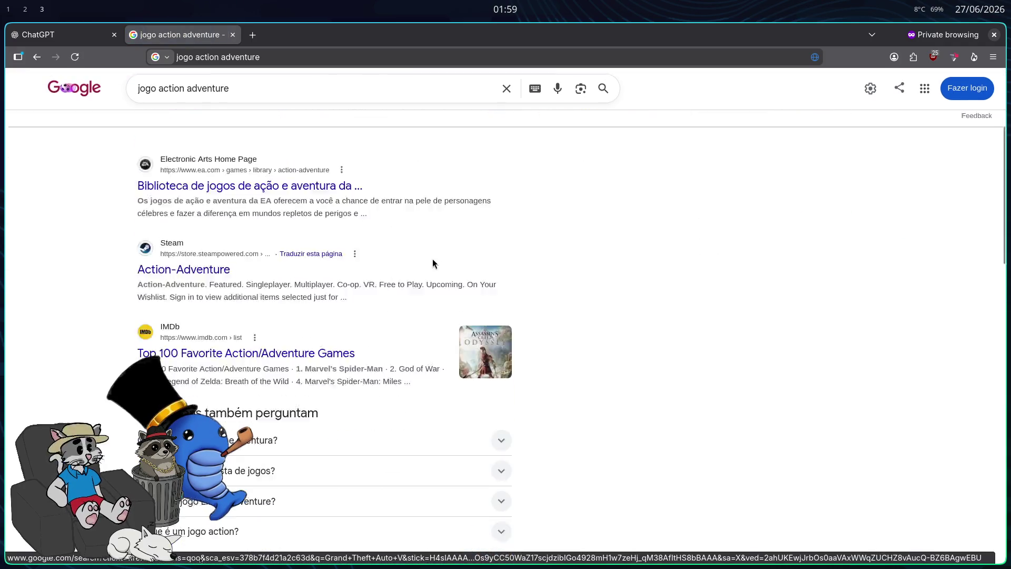
pyautogui.scroll(3, 432, 261)
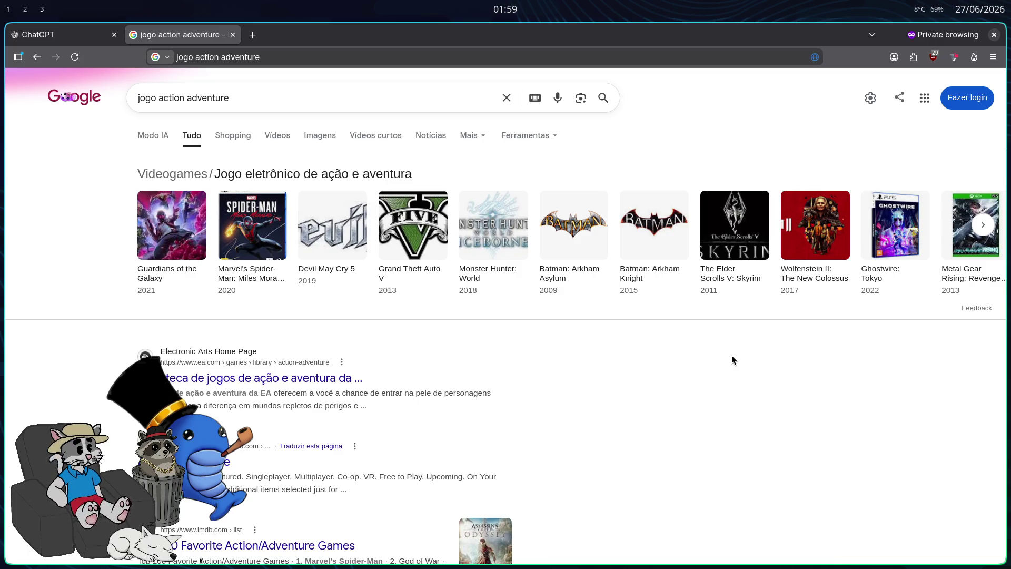
pyautogui.scroll(-2, 605, 285)
pyautogui.scroll(2, 542, 253)
pyautogui.scroll(-1, 554, 240)
pyautogui.scroll(1, 554, 240)
pyautogui.scroll(-5, 329, 345)
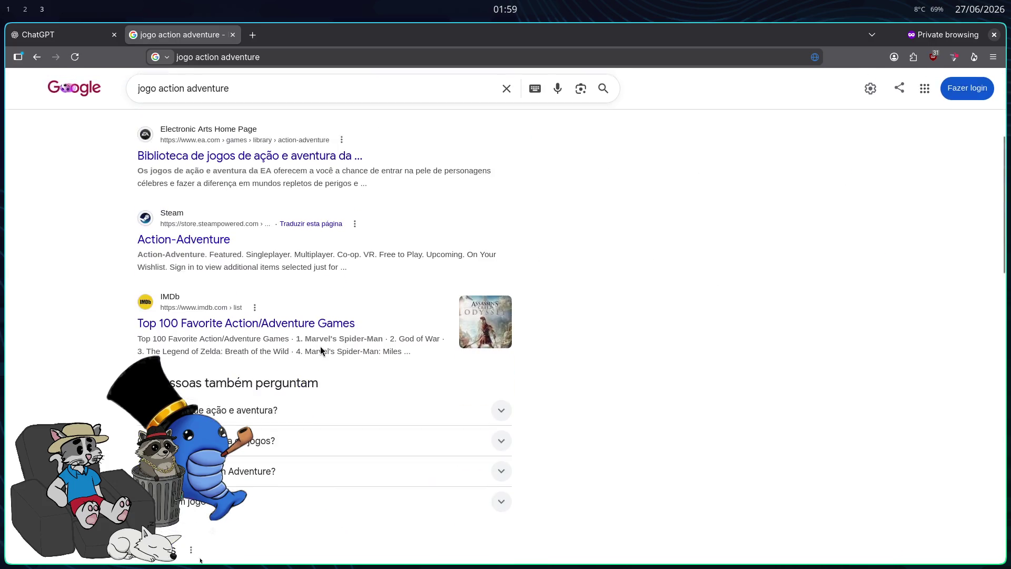
pyautogui.scroll(5, 309, 366)
# - Check the Vídeos and Imagens results, then search Google for 'terror indie'
pyautogui.click(269, 140)
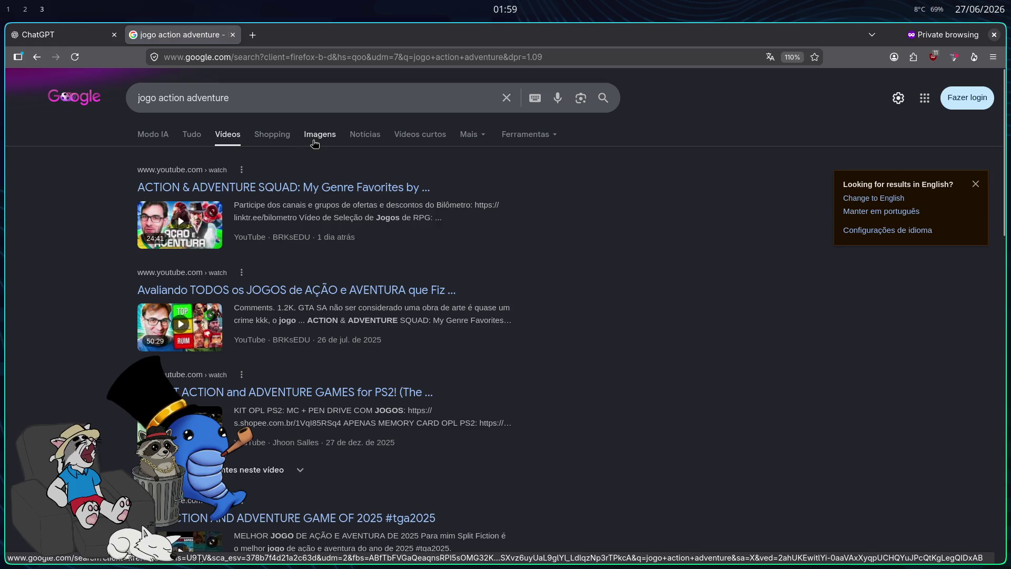
pyautogui.click(313, 141)
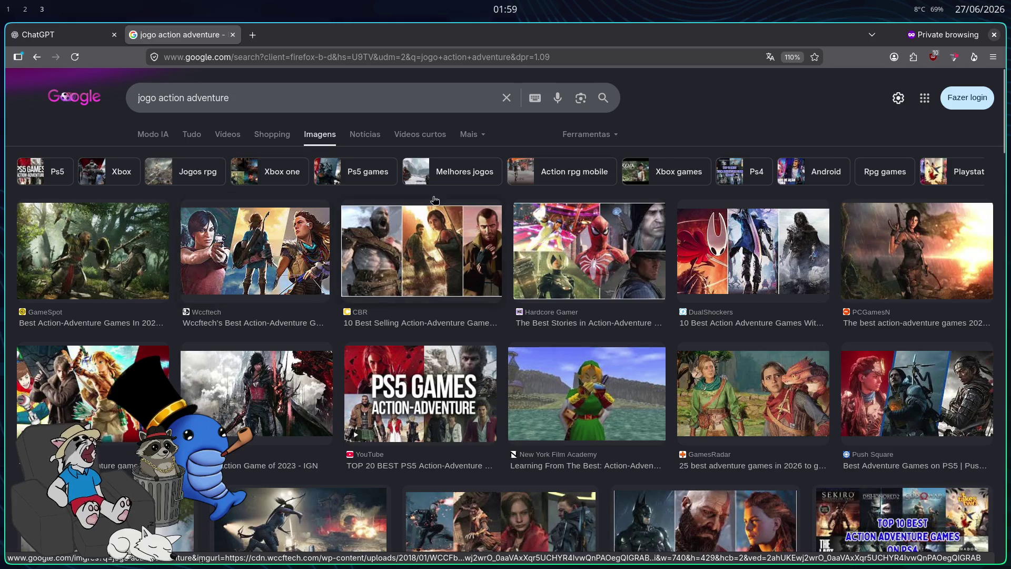
pyautogui.click(192, 134)
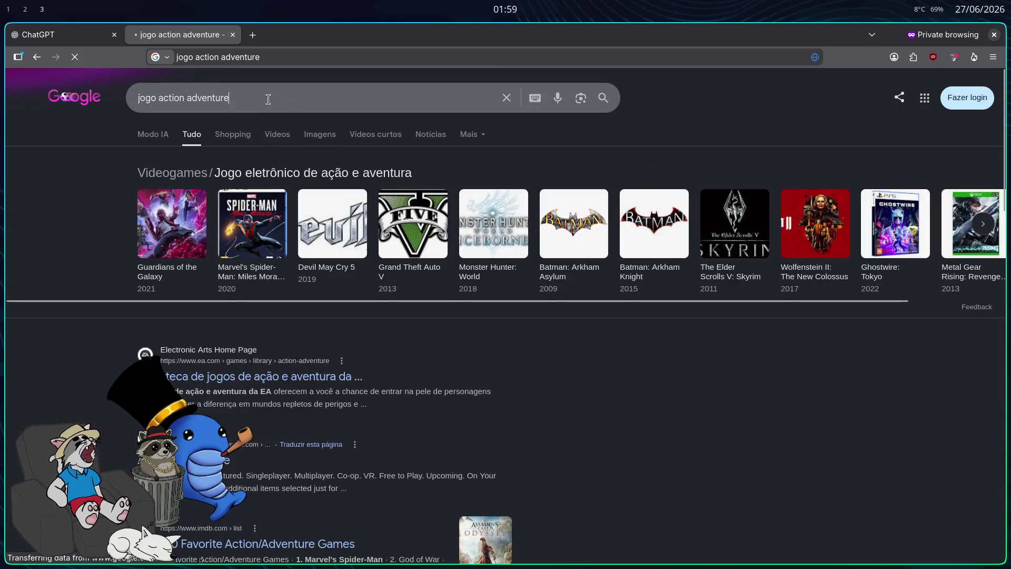
pyautogui.tripleClick(267, 99)
pyautogui.write('terror indie')
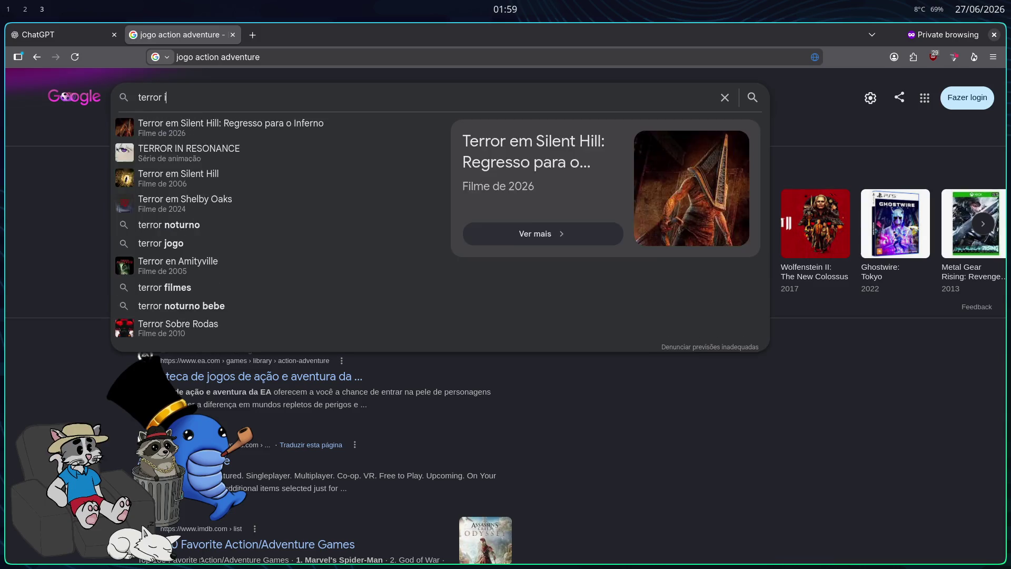
pyautogui.press('Return')
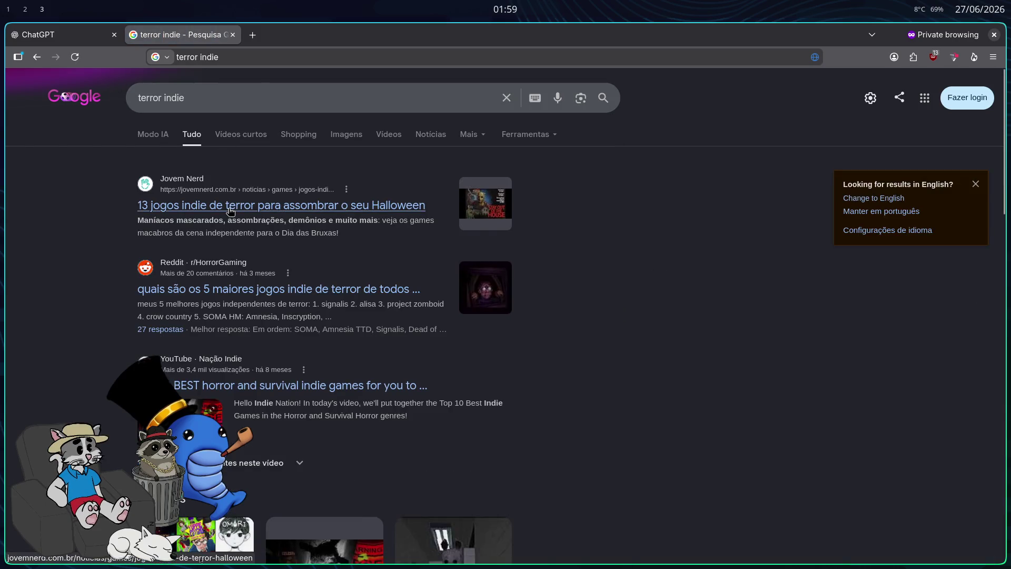
pyautogui.hotkey('ctrl', 'Tab')
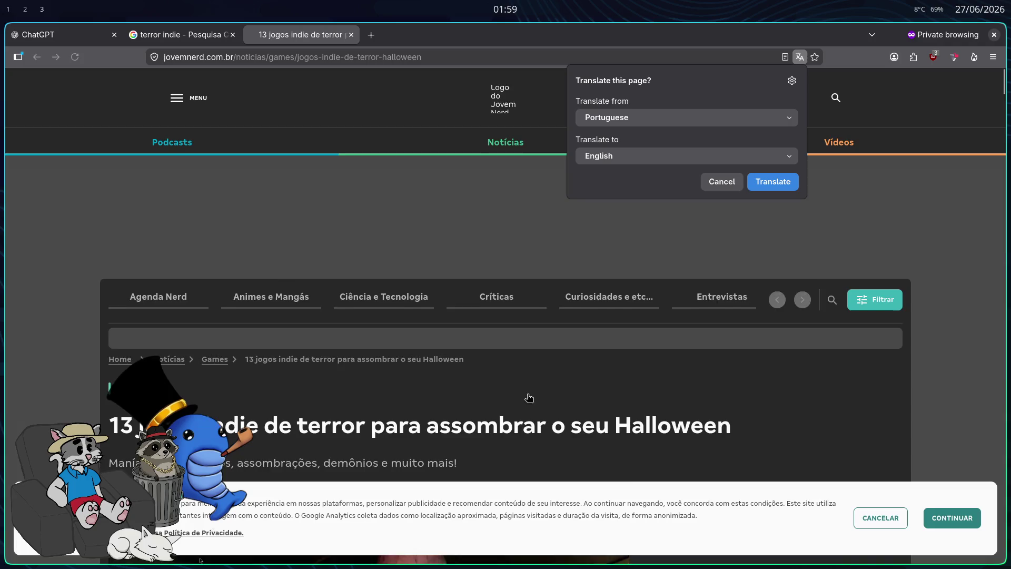
# - On the Jovem Nerd article, dismiss the translate popup and decline the cookie banner
pyautogui.scroll(-5, 508, 353)
pyautogui.scroll(-3, 475, 361)
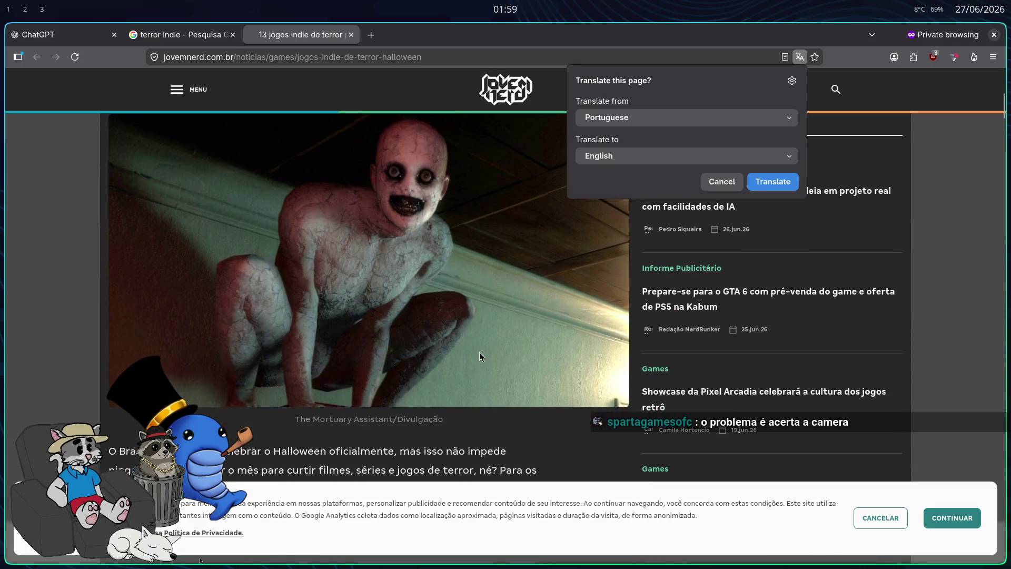
pyautogui.scroll(10, 469, 359)
pyautogui.scroll(-5, 421, 337)
pyautogui.scroll(-15, 405, 328)
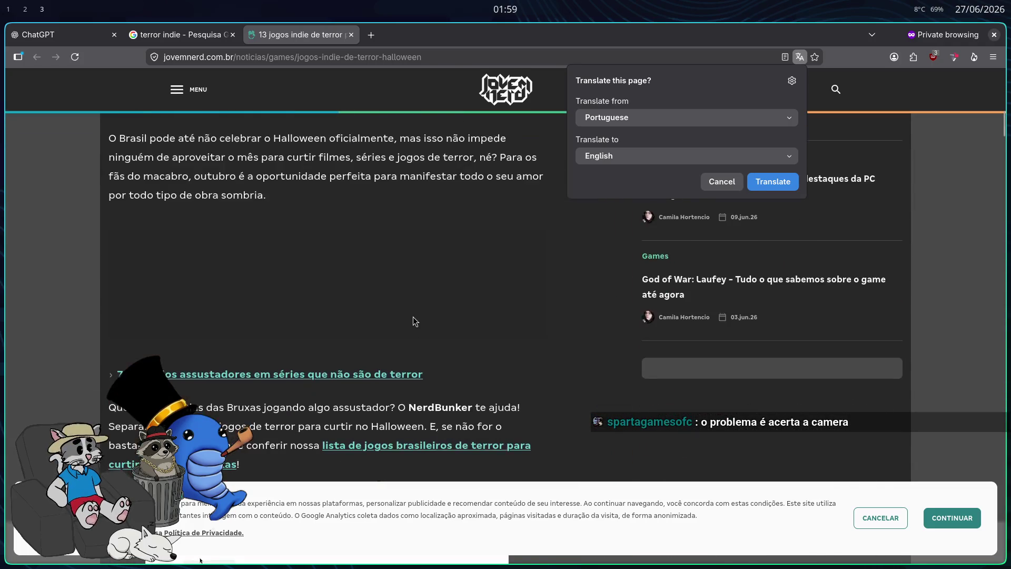
pyautogui.scroll(10, 413, 344)
pyautogui.scroll(5, 409, 346)
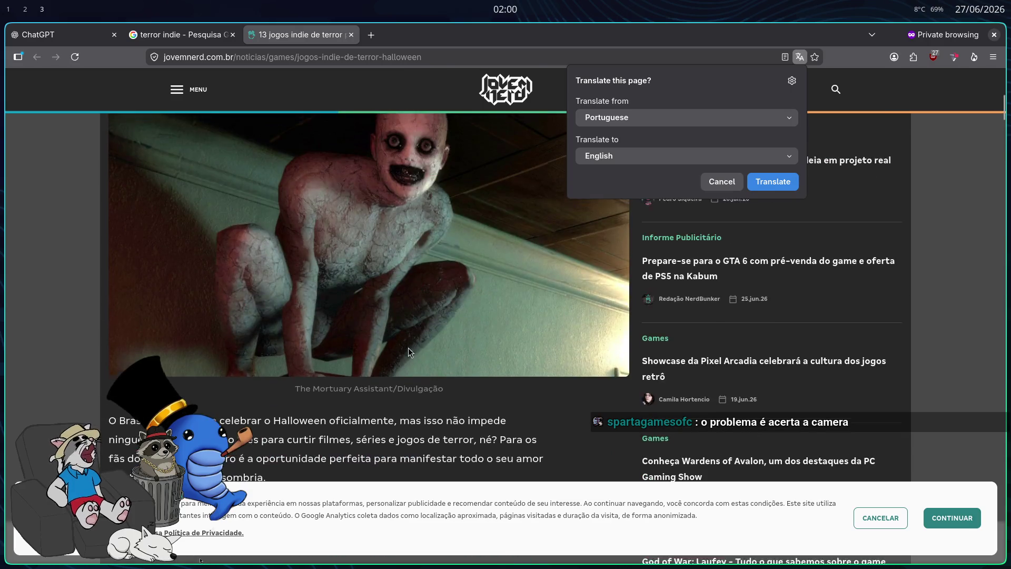
pyautogui.click(724, 183)
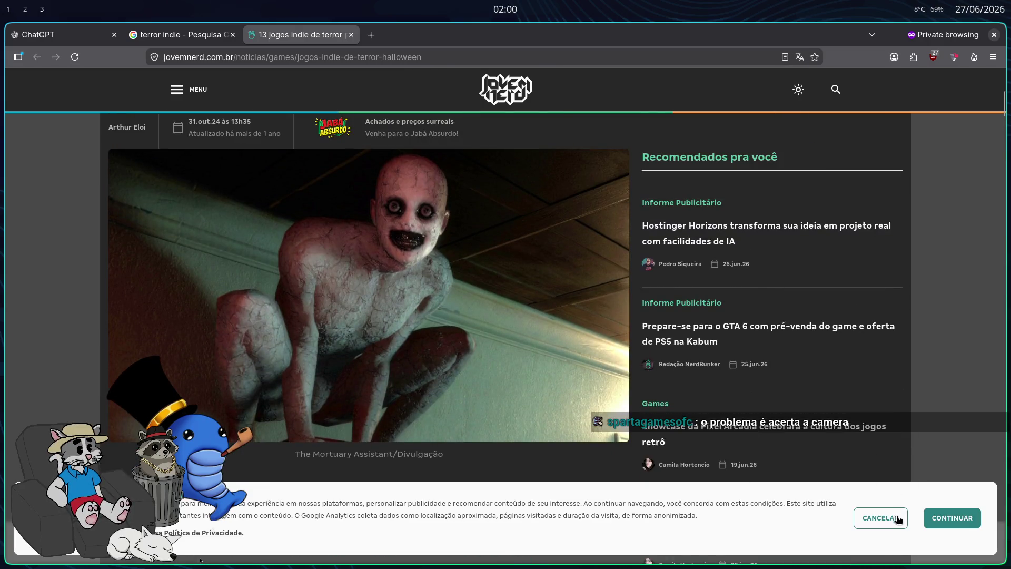
pyautogui.click(895, 519)
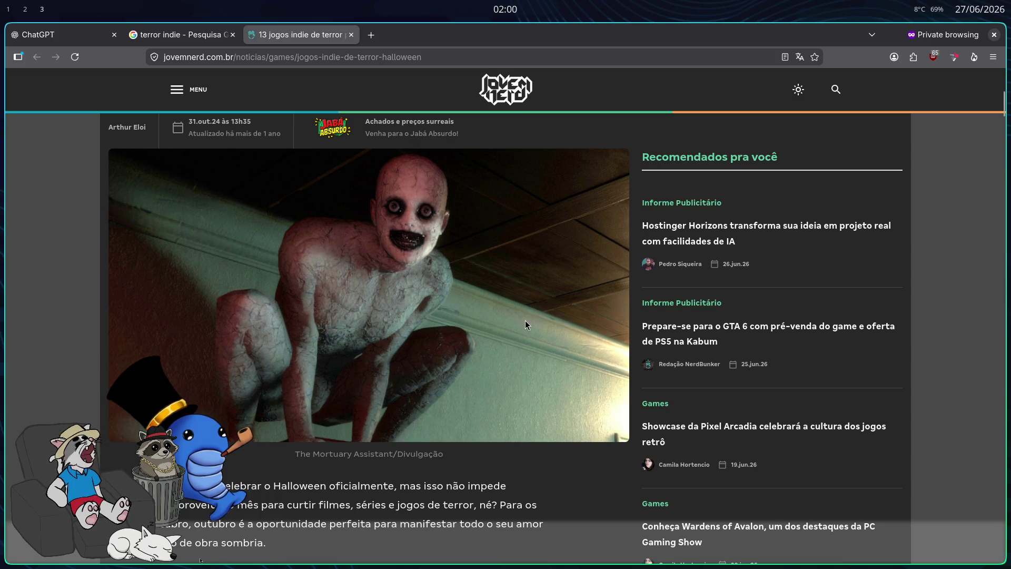
# - Skim the 13 indie horror games list, then close both tabs and return to Godot
pyautogui.scroll(-15, 525, 320)
pyautogui.scroll(-5, 520, 299)
pyautogui.scroll(6, 507, 302)
pyautogui.scroll(-10, 507, 302)
pyautogui.scroll(3, 400, 311)
pyautogui.scroll(-15, 323, 292)
pyautogui.scroll(-20, 350, 321)
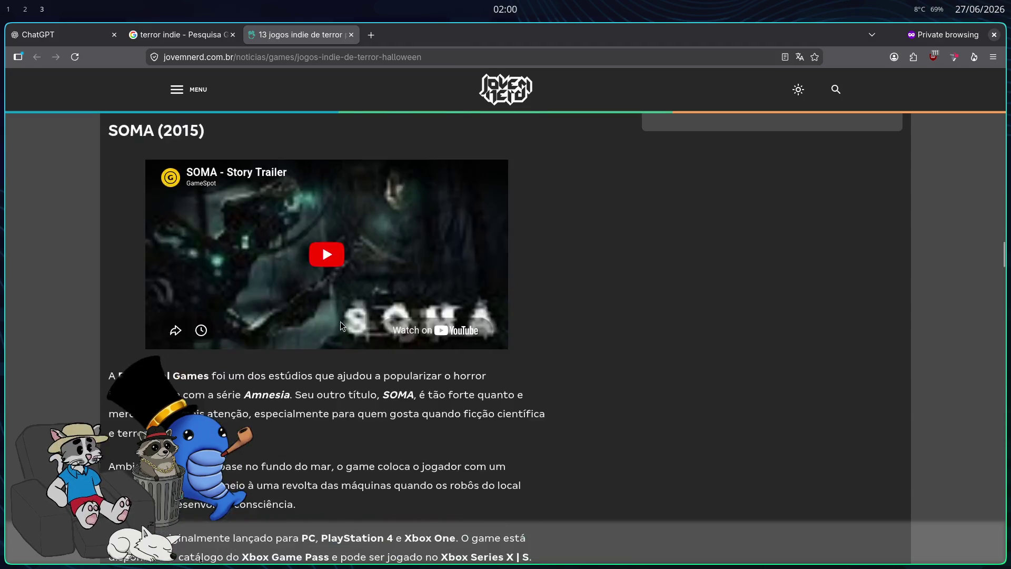
pyautogui.scroll(-20, 341, 332)
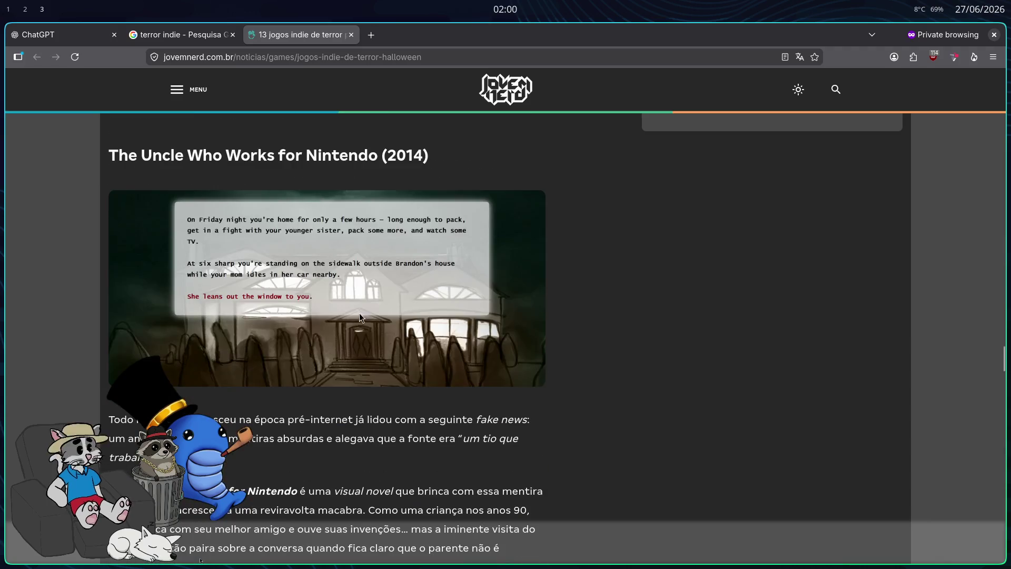
pyautogui.scroll(-20, 339, 328)
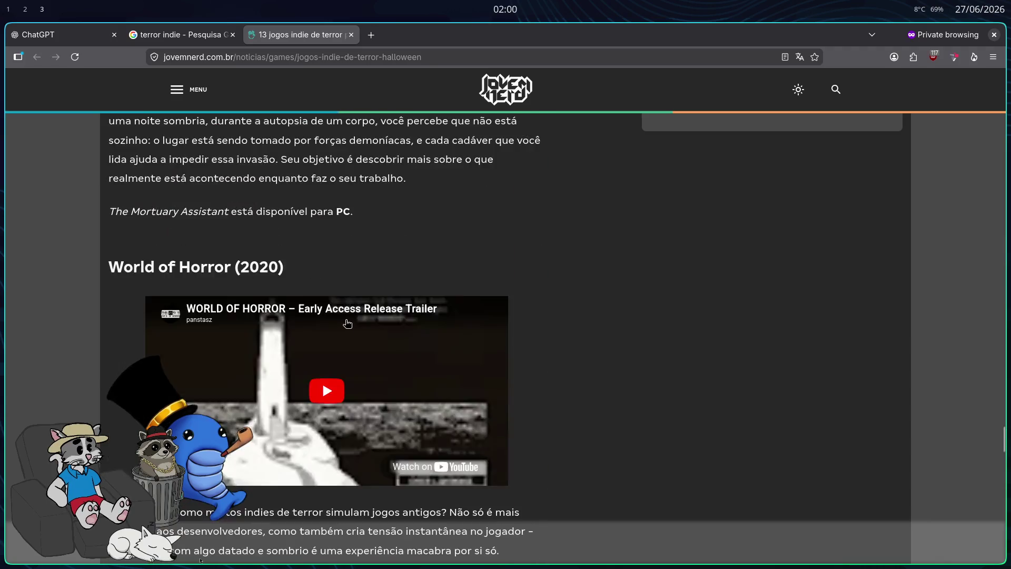
pyautogui.scroll(-8, 565, 263)
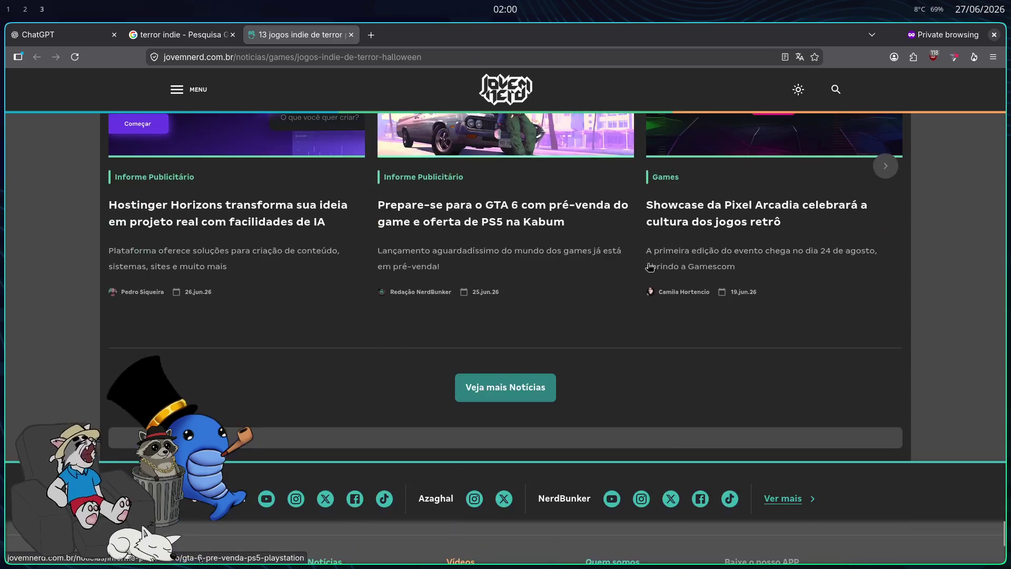
pyautogui.hotkey('ctrl', 'w')
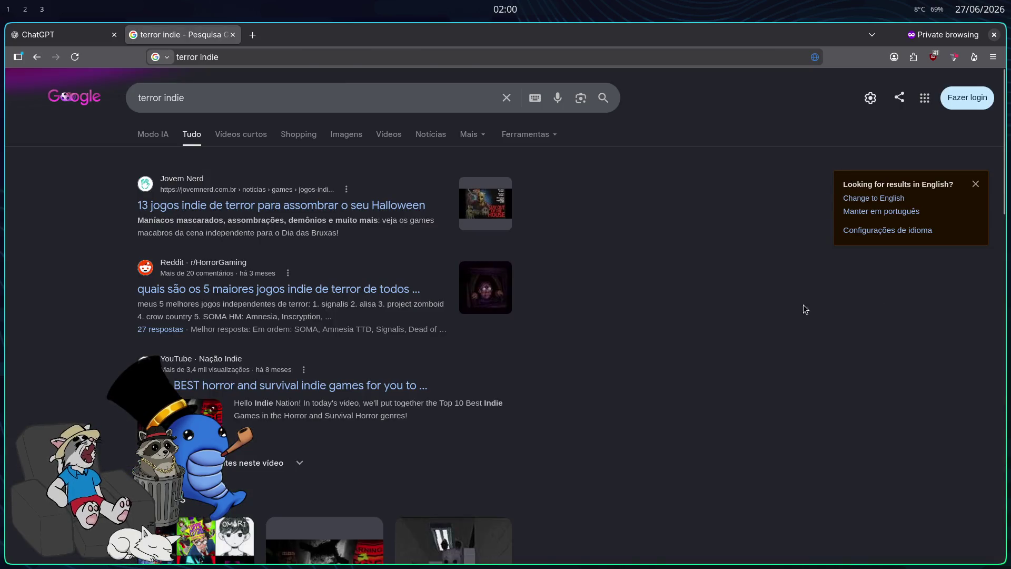
pyautogui.hotkey('ctrl', 'w')
pyautogui.hotkey('ctrl', 'w')
pyautogui.press('super+2')
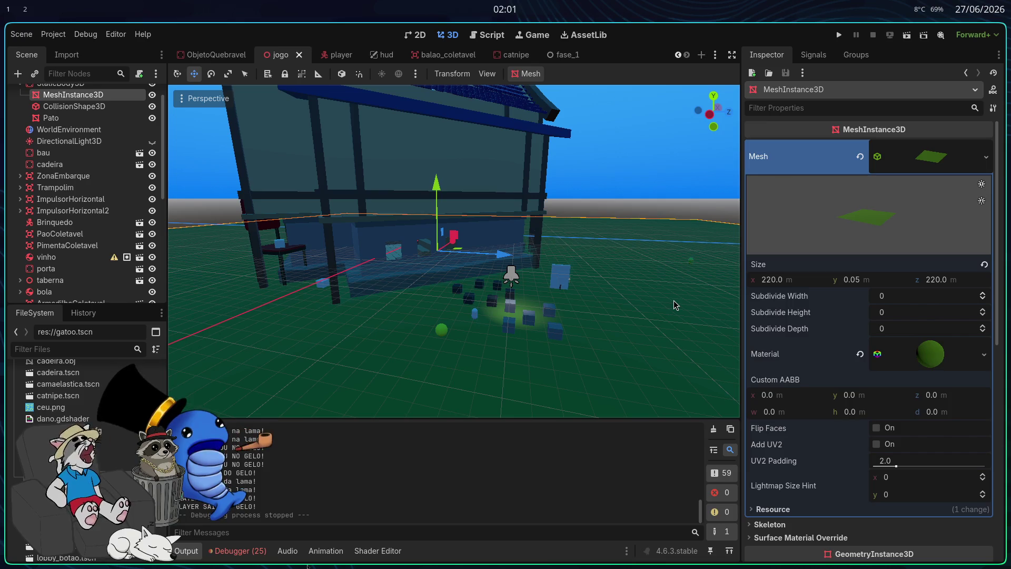
pyautogui.moveTo(595, 305); pyautogui.dragTo(610, 303)
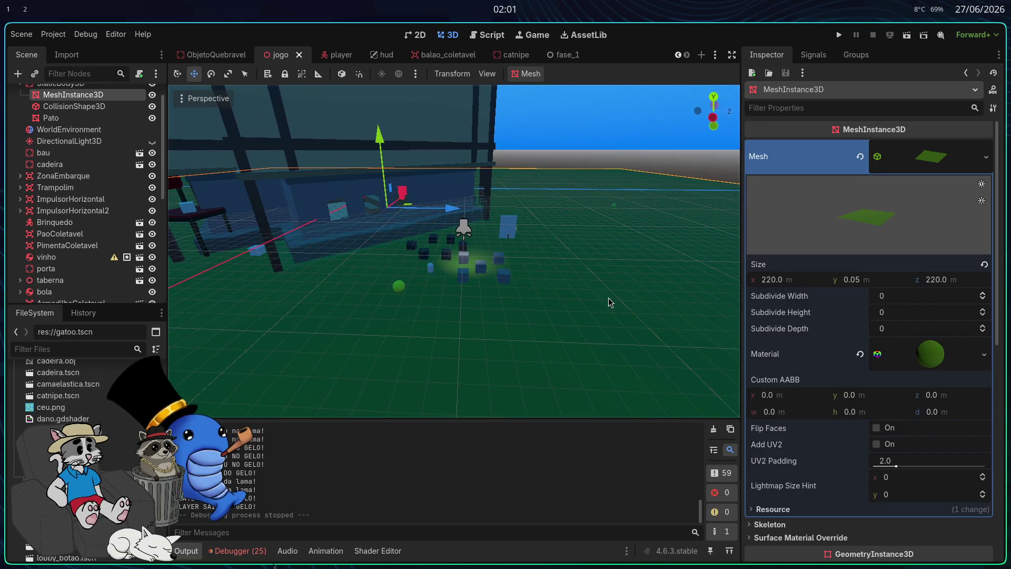
pyautogui.click(240, 550)
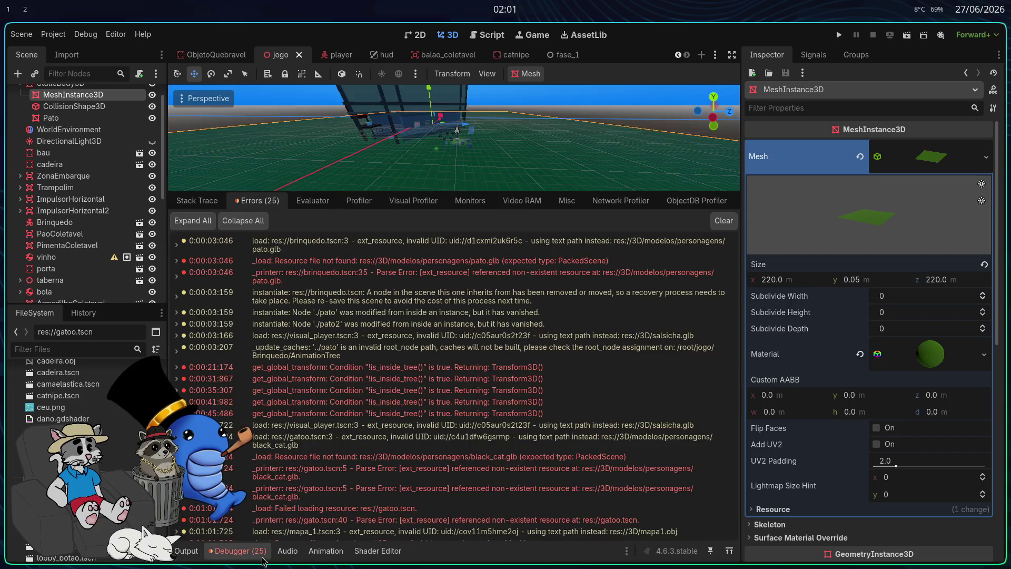
pyautogui.click(187, 550)
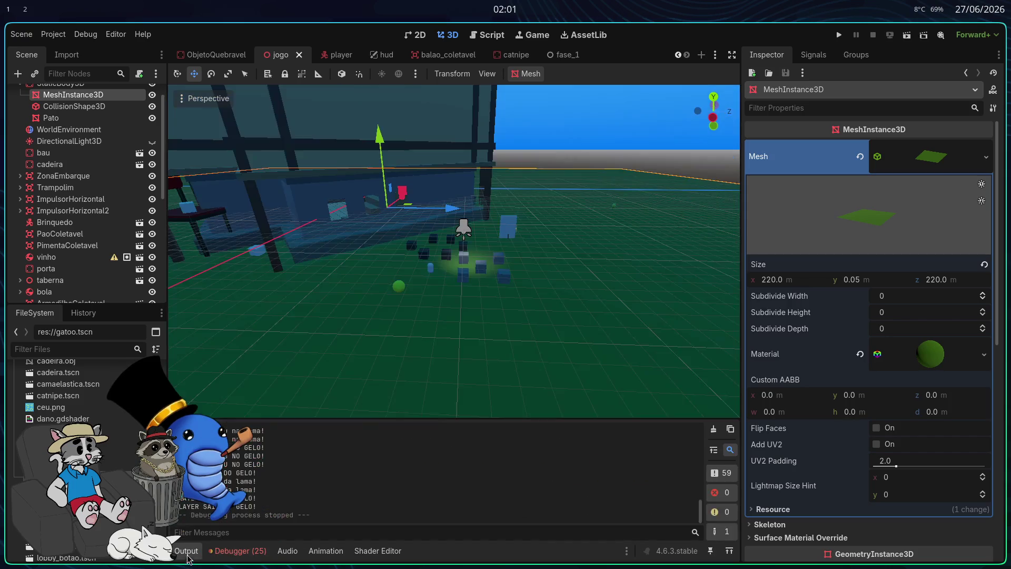
pyautogui.press('w')
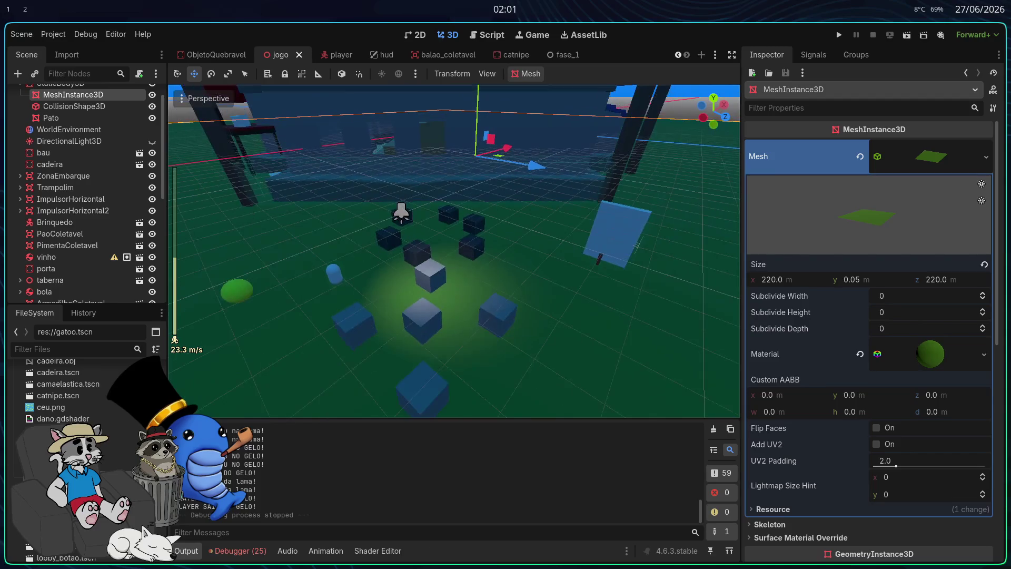
pyautogui.scroll(-10, 485, 353)
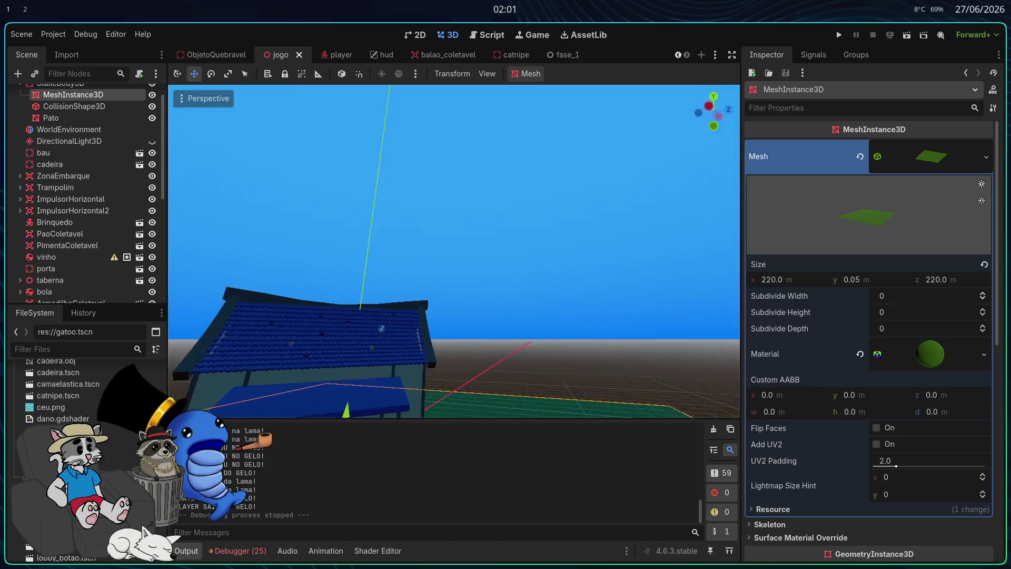
pyautogui.scroll(3, 497, 324)
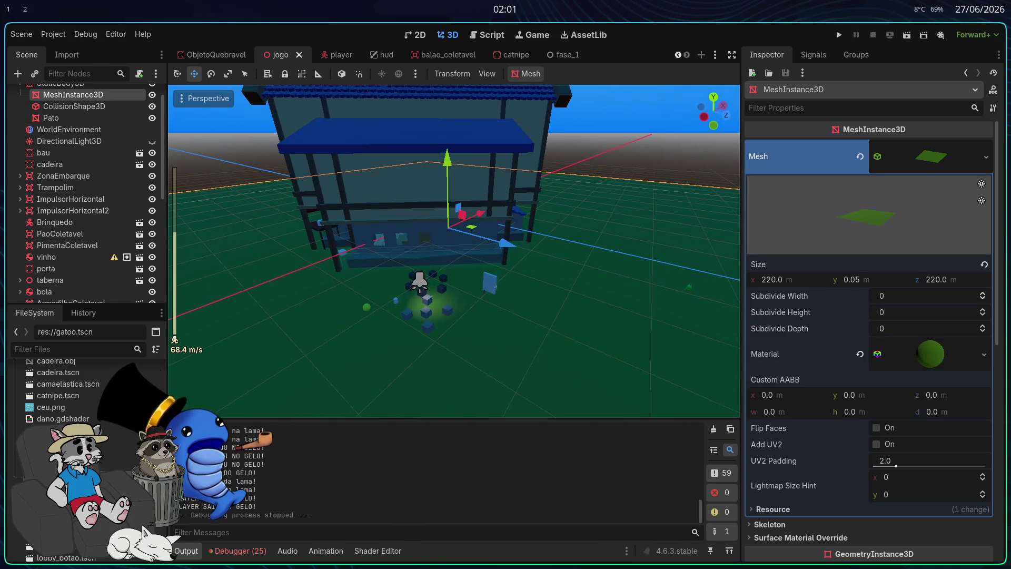
pyautogui.press('w')
pyautogui.scroll(2, 454, 250)
pyautogui.press('w')
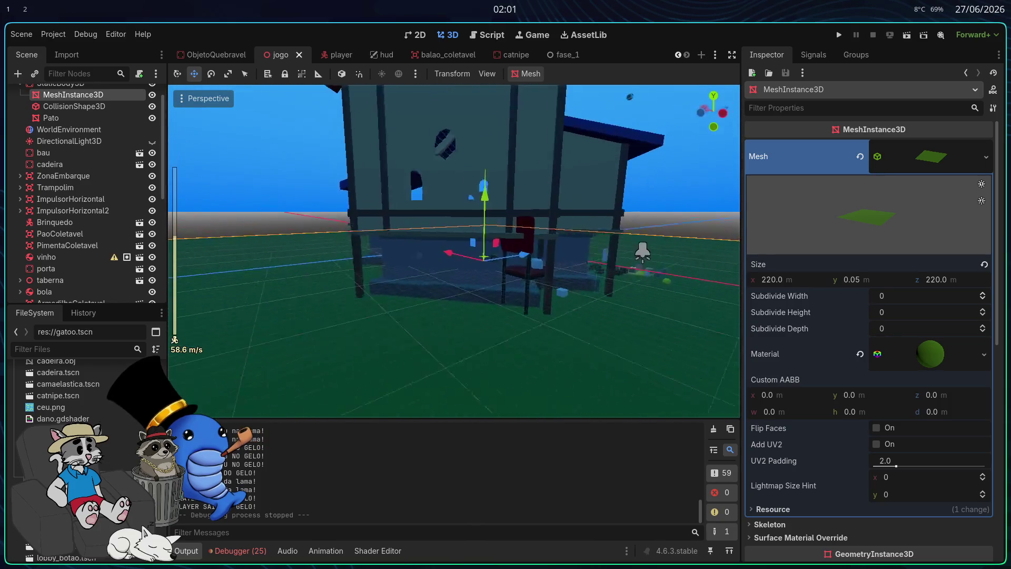
pyautogui.click(513, 297)
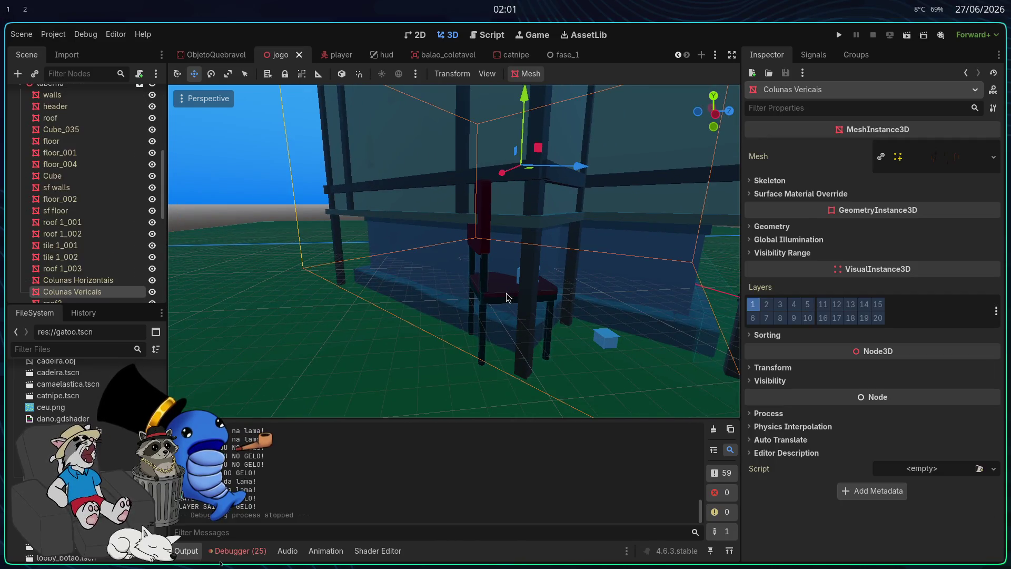
# - Select the cadeira chair in the tavern, try a first move, and undo it
pyautogui.click(503, 299)
pyautogui.moveTo(456, 306)
pyautogui.mouseDown()
pyautogui.moveTo(464, 316)
pyautogui.moveTo(522, 295)
pyautogui.moveTo(498, 322)
pyautogui.moveTo(504, 339)
pyautogui.mouseUp()
pyautogui.hotkey('ctrl', 'z')
pyautogui.keyDown('shift'); pyautogui.click(519, 282); pyautogui.keyUp('shift')
pyautogui.hotkey('ctrl', 'z')
# - Add a nearby cube, move and rotate the chair group, then undo those changes
pyautogui.keyDown('shift'); pyautogui.click(605, 339); pyautogui.keyUp('shift')
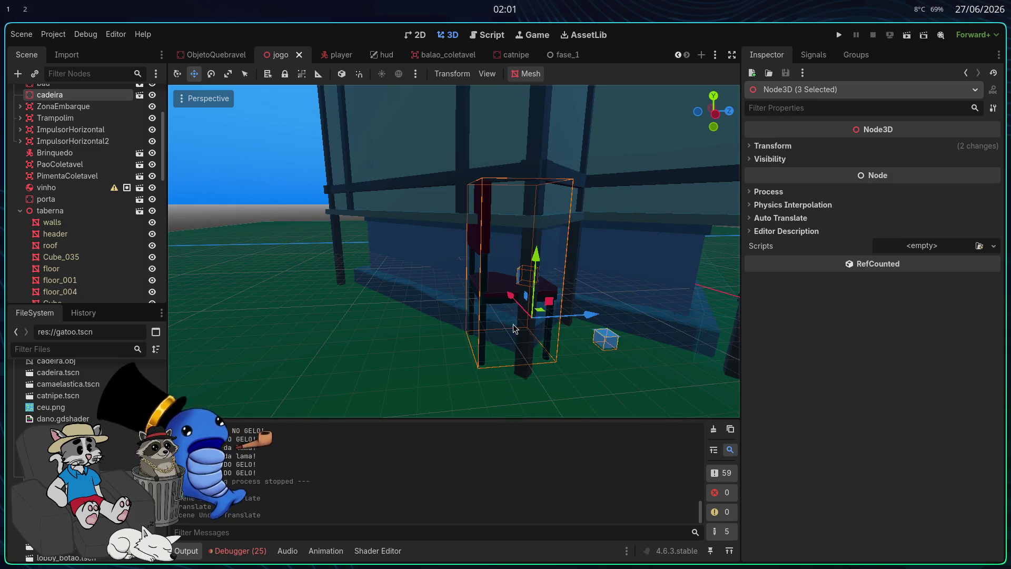
pyautogui.moveTo(509, 299); pyautogui.dragTo(442, 214)
pyautogui.scroll(-5, 426, 339)
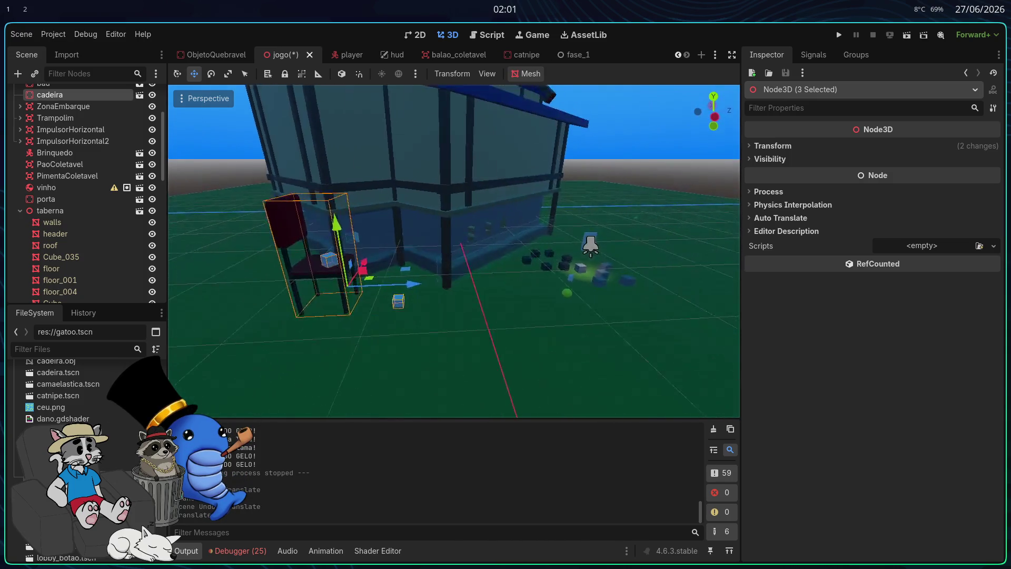
pyautogui.moveTo(419, 282); pyautogui.dragTo(559, 315)
pyautogui.scroll(5, 480, 308)
pyautogui.press('e')
pyautogui.moveTo(442, 304)
pyautogui.mouseDown()
pyautogui.moveTo(437, 290)
pyautogui.moveTo(498, 271)
pyautogui.mouseUp()
pyautogui.press('w')
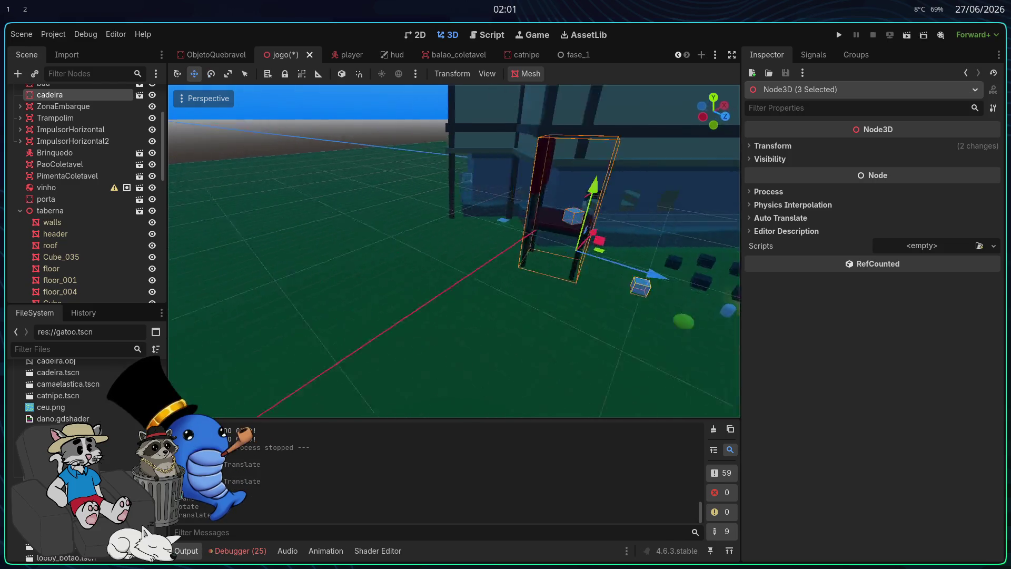
pyautogui.hotkey('ctrl', 'z')
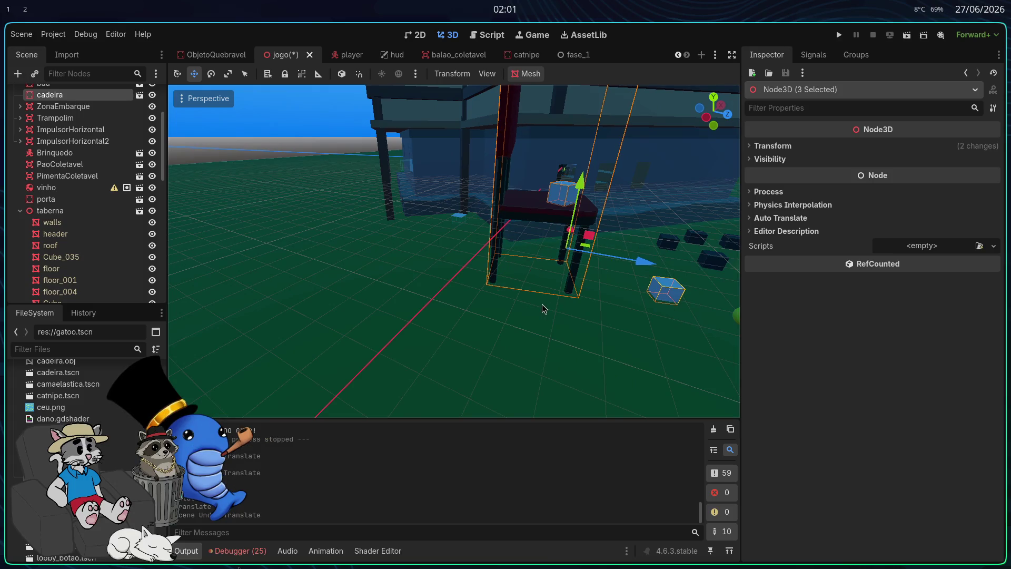
pyautogui.hotkey('ctrl', 'z')
pyautogui.hotkey('ctrl', 'z')
pyautogui.hotkey('ctrl', 'z')
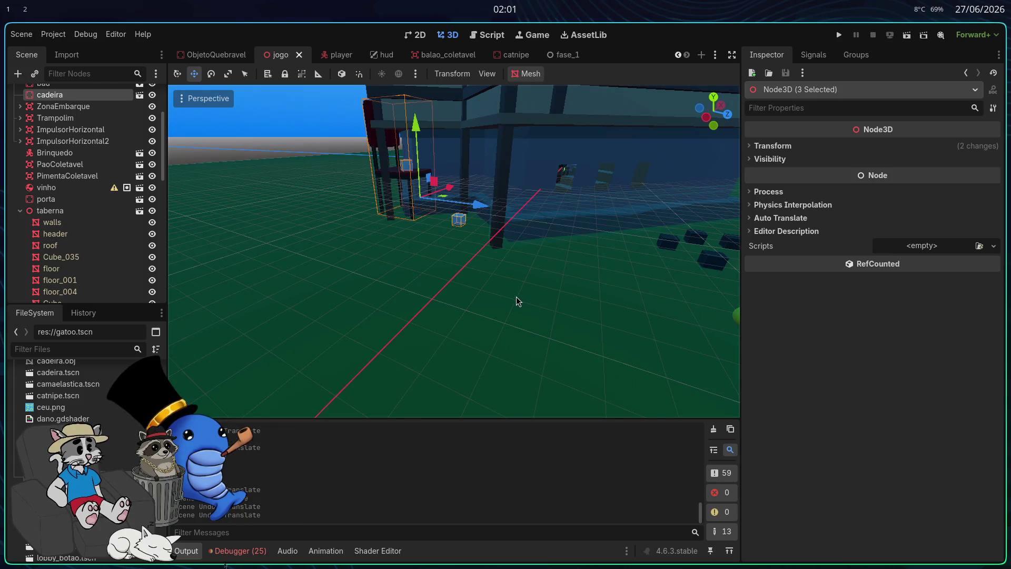
# - Add two small cubes to the chair and shift the group about 9 m along X
pyautogui.scroll(3, 470, 232)
pyautogui.press('s')
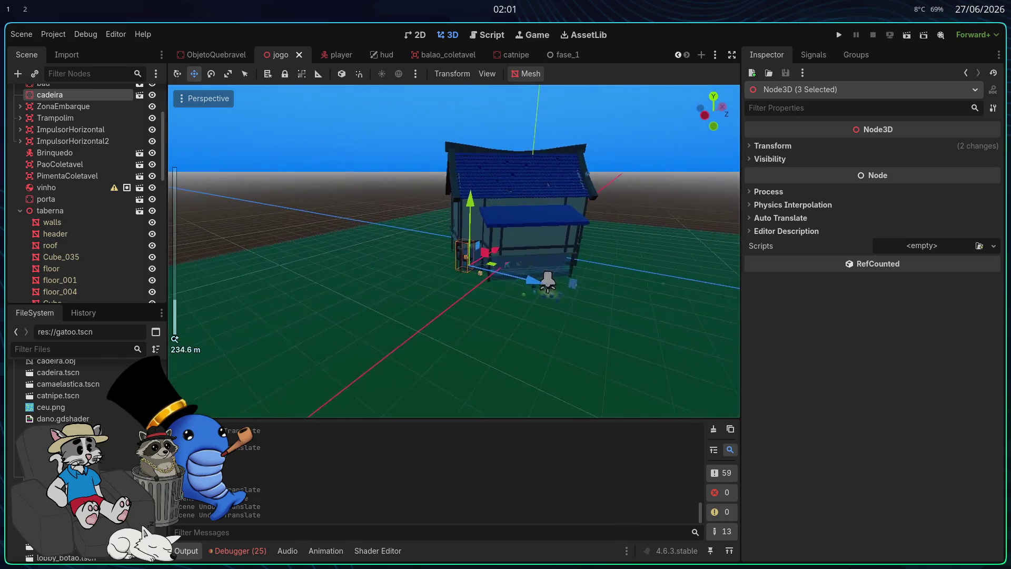
pyautogui.press('w')
pyautogui.keyDown('shift'); pyautogui.click(464, 262); pyautogui.keyUp('shift')
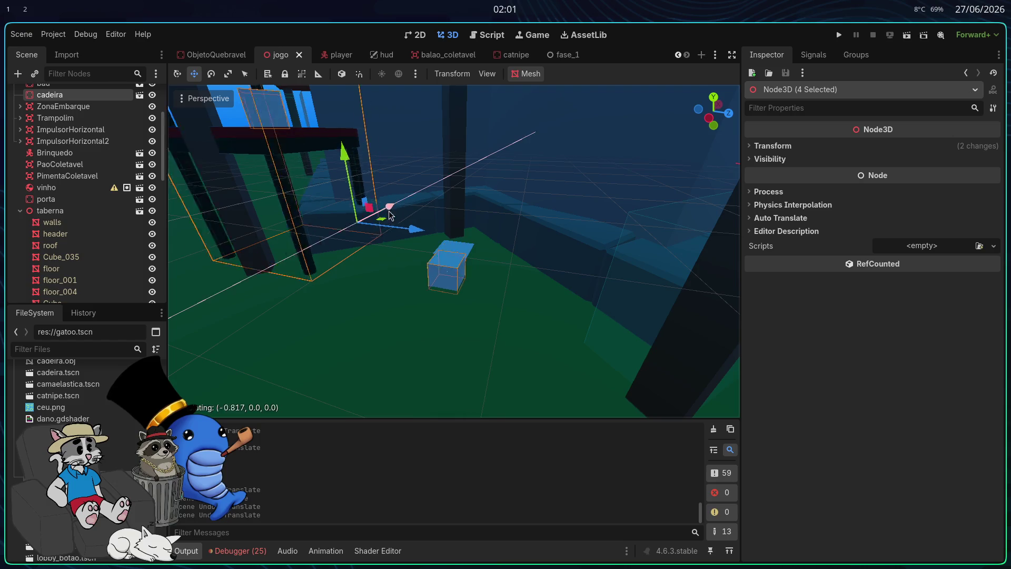
pyautogui.keyDown('shift'); pyautogui.click(462, 252); pyautogui.keyUp('shift')
pyautogui.moveTo(400, 217); pyautogui.dragTo(340, 237)
pyautogui.scroll(-5, 453, 252)
pyautogui.moveTo(507, 270)
pyautogui.mouseDown()
pyautogui.moveTo(559, 257)
pyautogui.moveTo(524, 269)
pyautogui.mouseUp()
# - Zoom in and out to check the placement, then select the ground plane mesh
pyautogui.scroll(1, 47, 232)
pyautogui.scroll(-15, 47, 232)
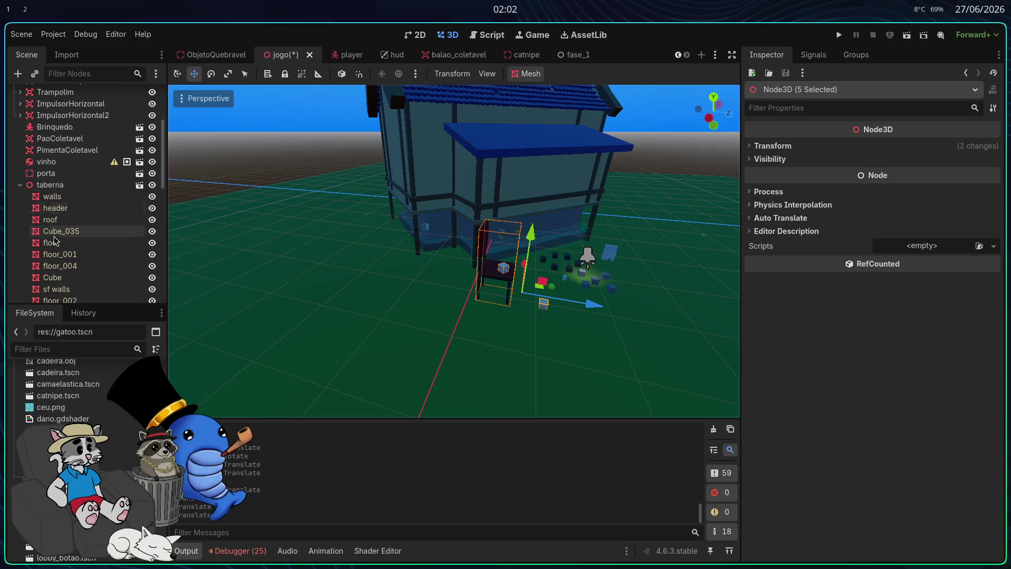
pyautogui.scroll(15, 78, 253)
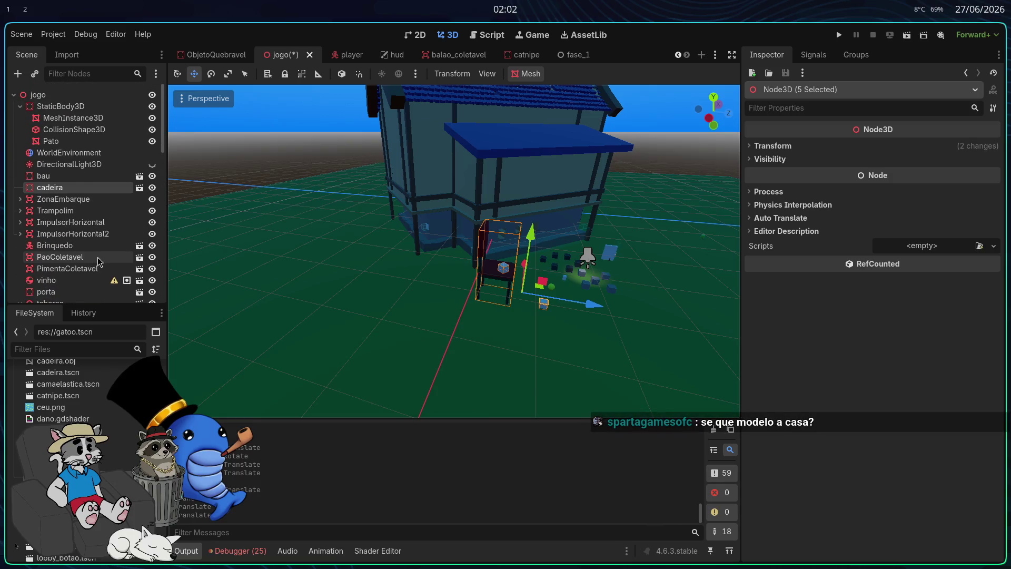
pyautogui.scroll(-5, 558, 319)
pyautogui.scroll(5, 558, 319)
pyautogui.click(548, 312)
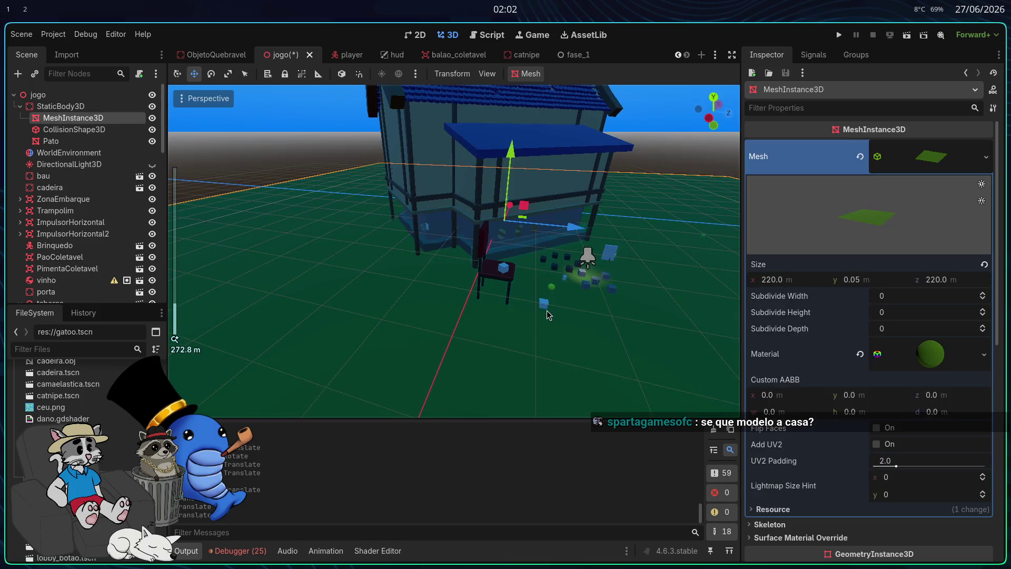
# - Select Trampolim and undo the recent chair and trampoline moves
pyautogui.click(90, 215)
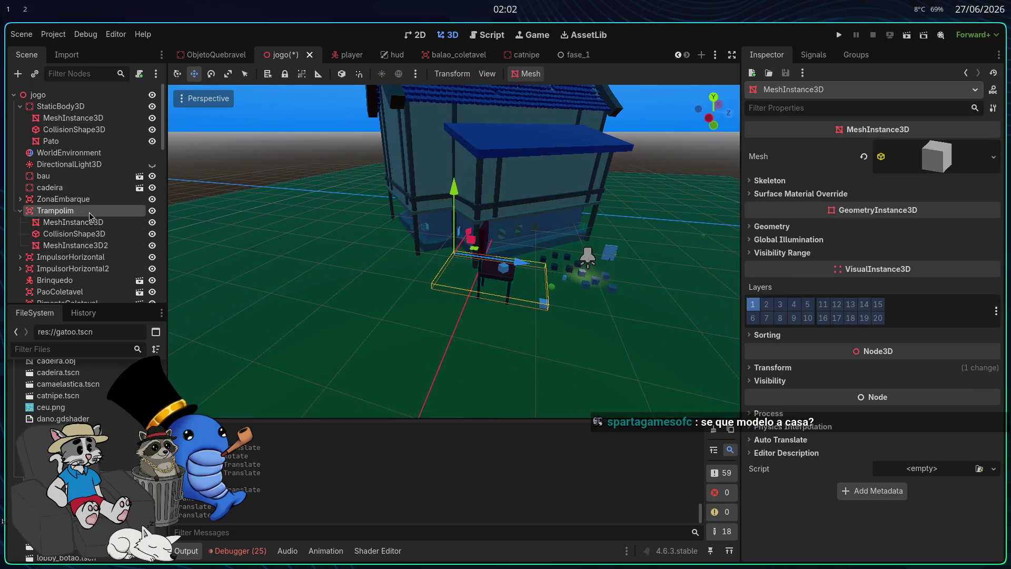
pyautogui.hotkey('ctrl', 'z')
pyautogui.hotkey('ctrl', 'z')
pyautogui.hotkey('ctrl', 'z')
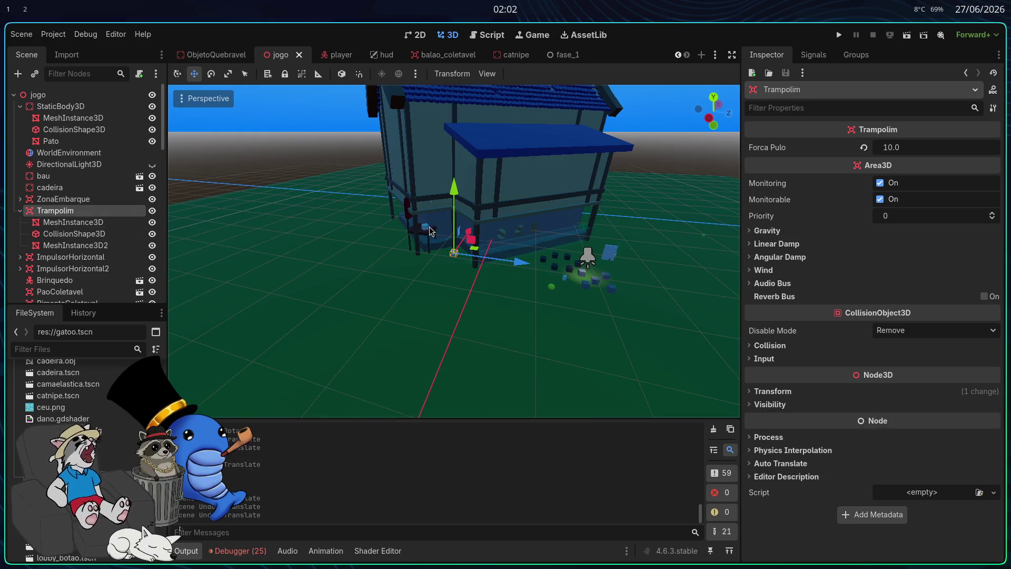
pyautogui.hotkey('ctrl', 'z')
# - Select ImpulsorHorizontal2, ImpulsorHorizontal, the Trampolim range and cadeira as one group
pyautogui.click(91, 269)
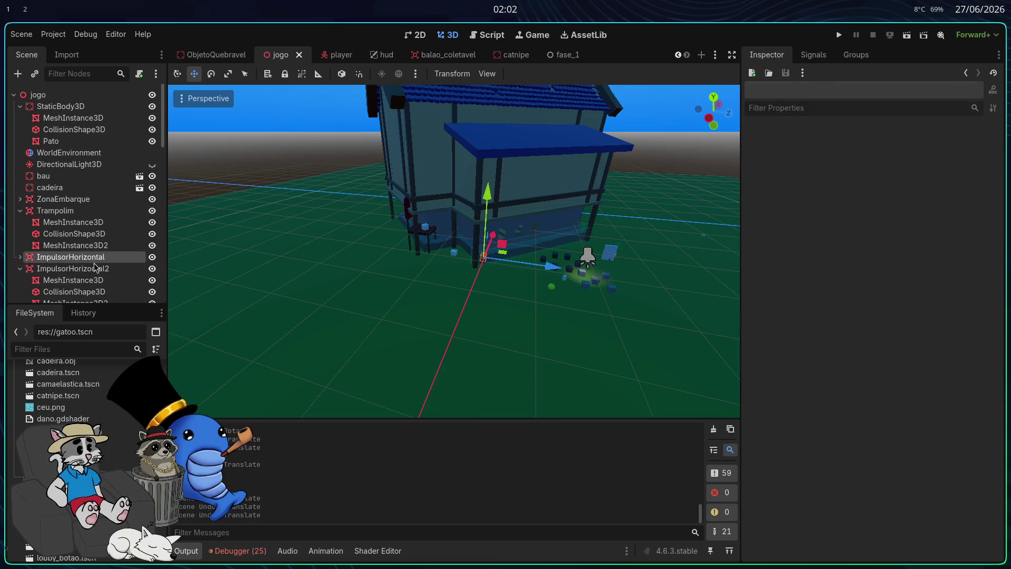
pyautogui.keyDown('shift'); pyautogui.click(61, 268); pyautogui.keyUp('shift')
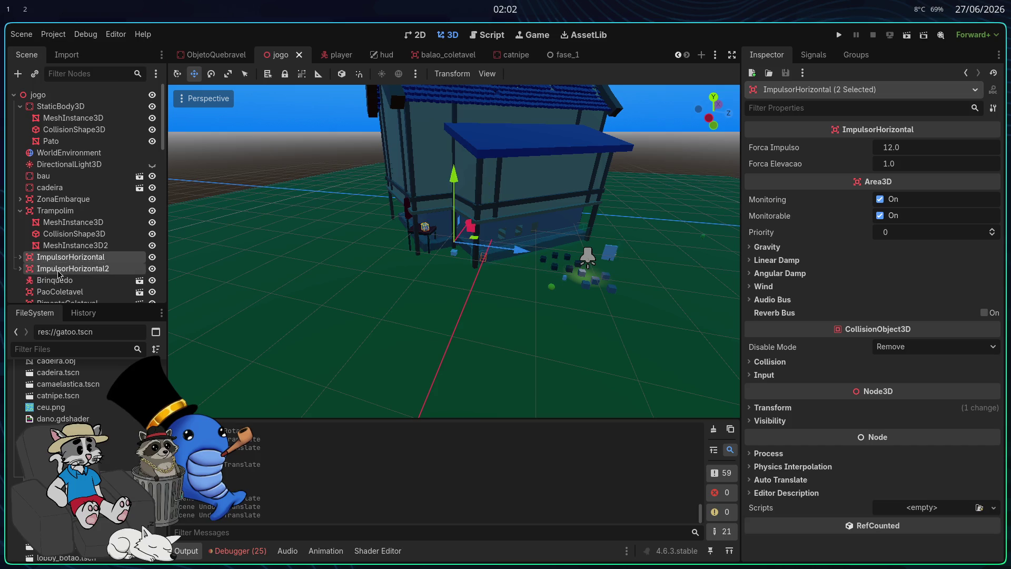
pyautogui.scroll(-3, 62, 263)
pyautogui.scroll(2, 62, 241)
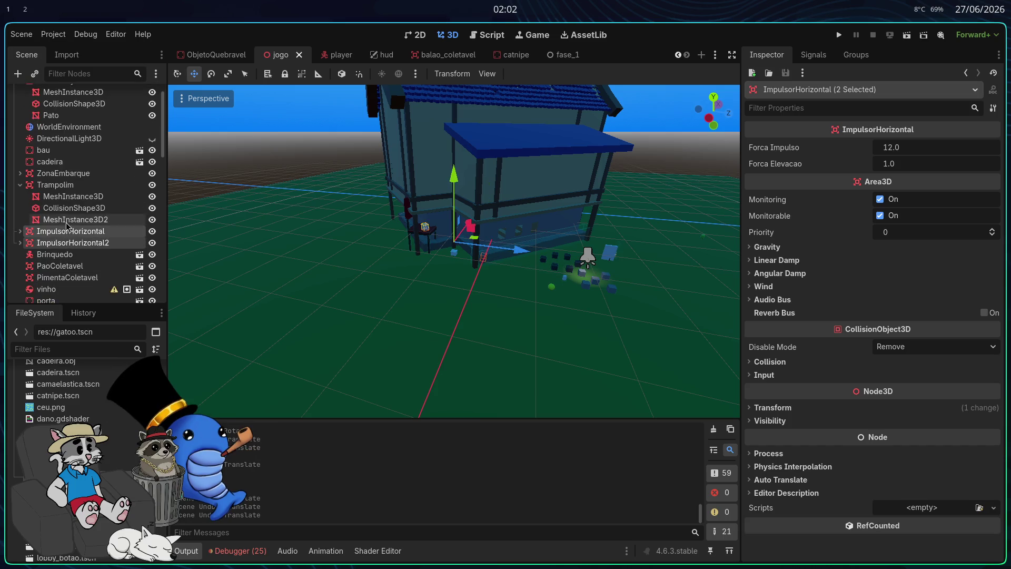
pyautogui.keyDown('shift'); pyautogui.click(66, 187); pyautogui.keyUp('shift')
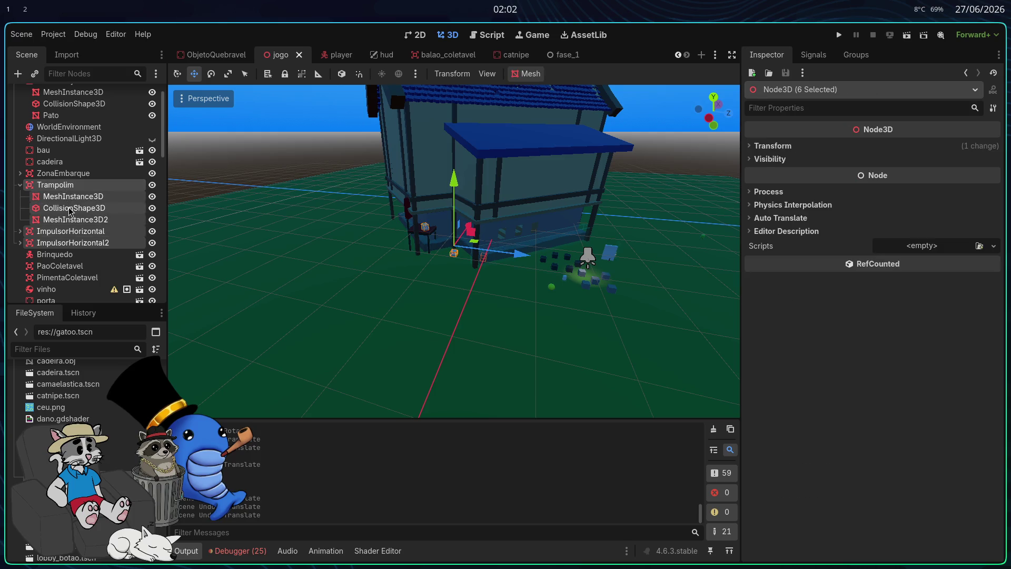
pyautogui.click(21, 184)
pyautogui.scroll(2, 39, 203)
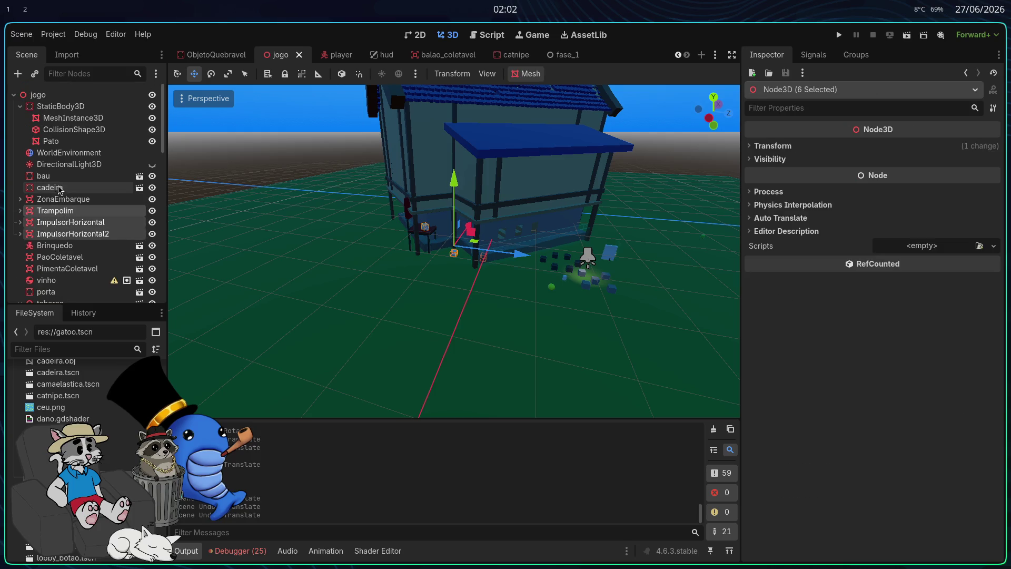
pyautogui.keyDown('ctrl'); pyautogui.click(64, 193); pyautogui.keyUp('ctrl')
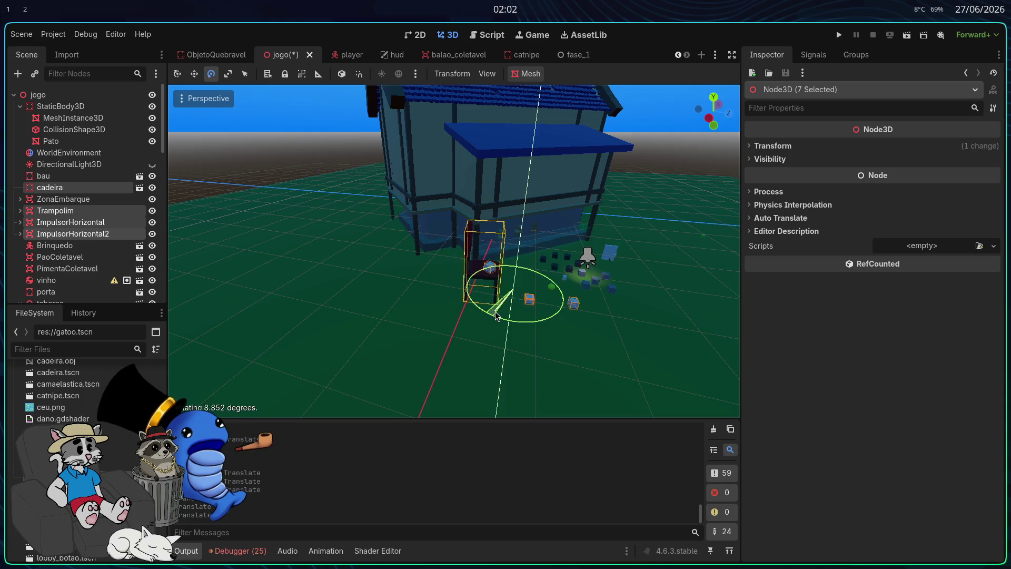
# - Rotate the grouped props about 9° and nudge them roughly 1 m along X
pyautogui.click(508, 318)
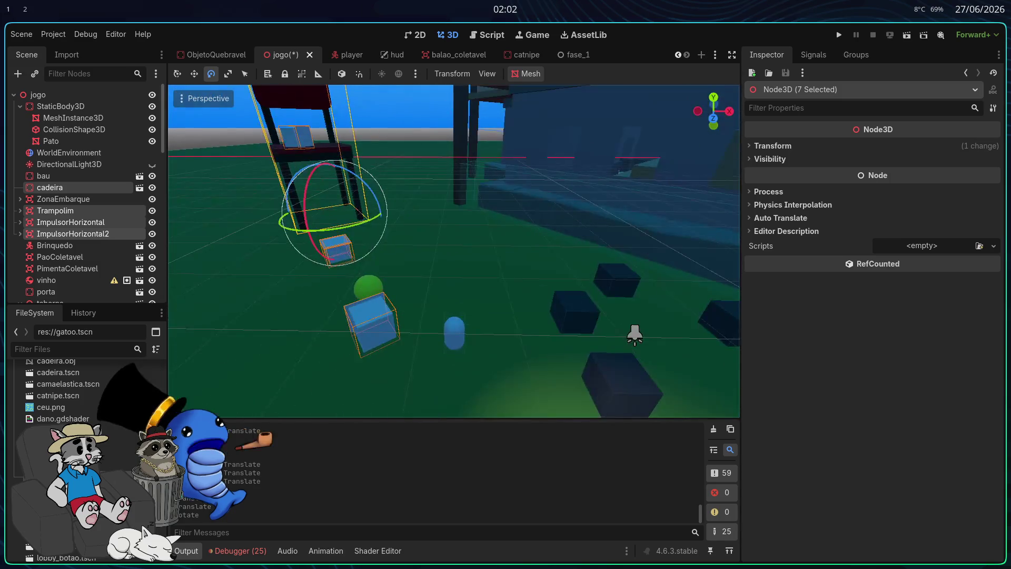
pyautogui.scroll(-5, 504, 257)
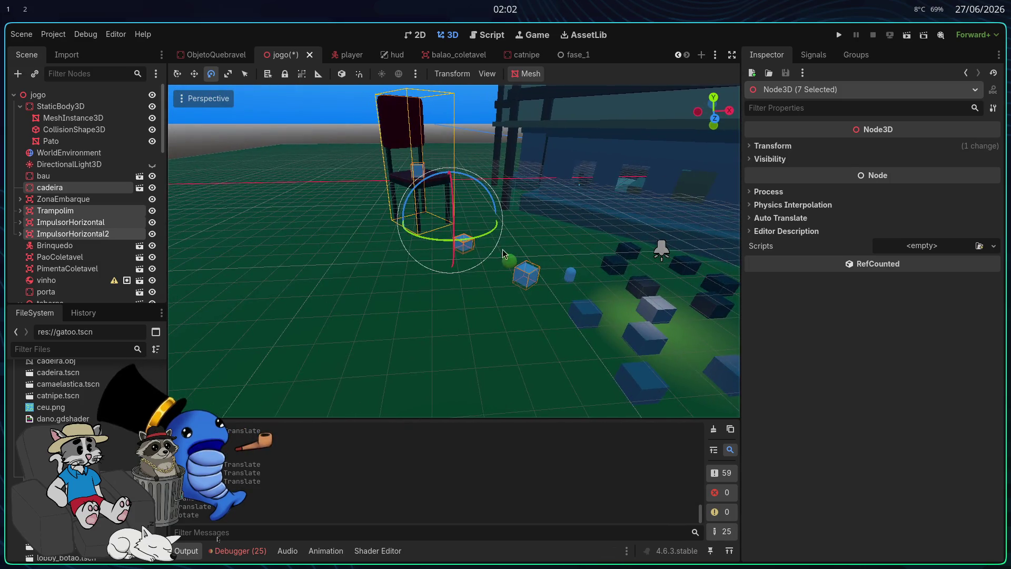
pyautogui.moveTo(485, 238); pyautogui.dragTo(465, 248)
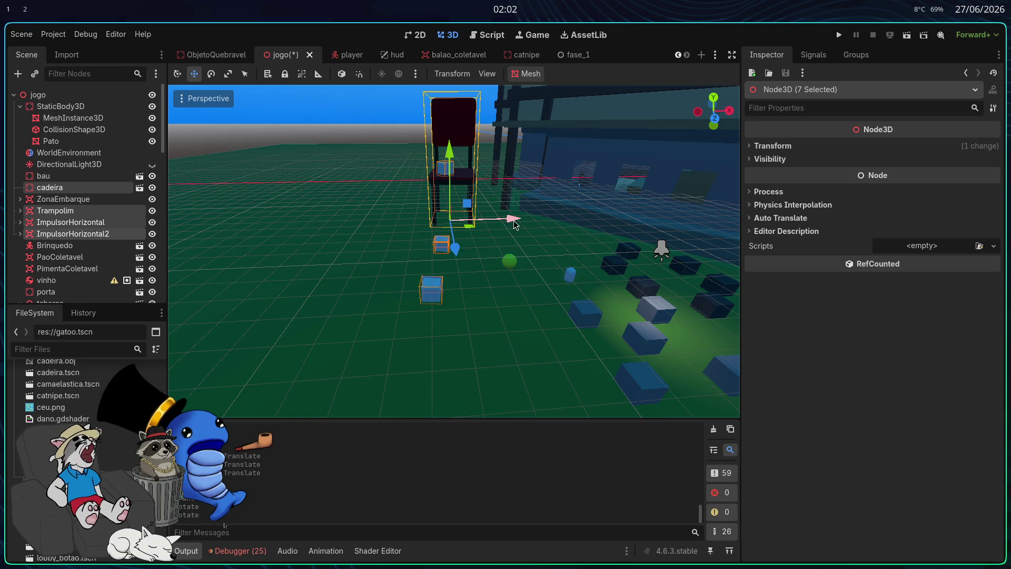
pyautogui.moveTo(513, 225); pyautogui.dragTo(552, 229)
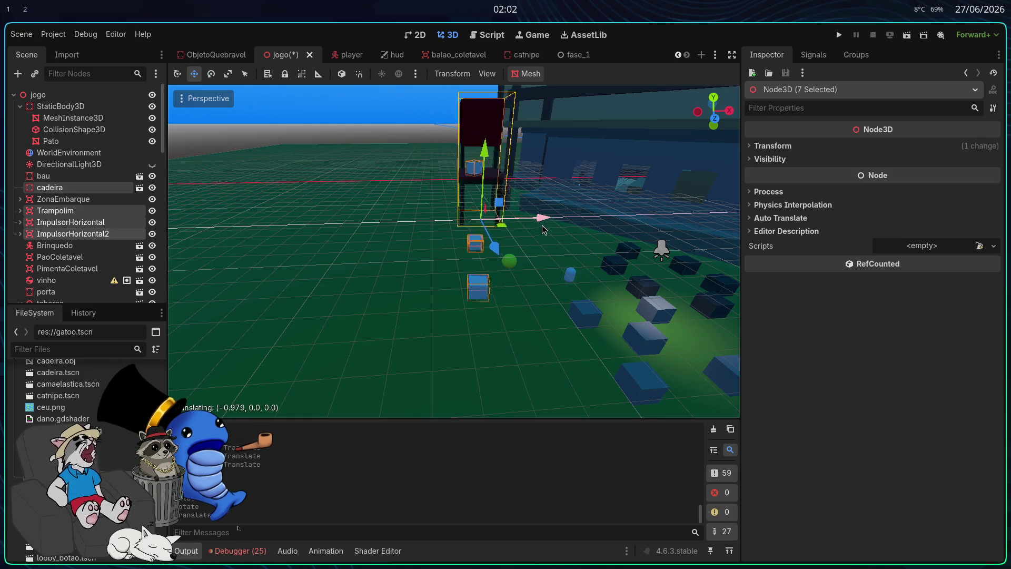
pyautogui.click(545, 266)
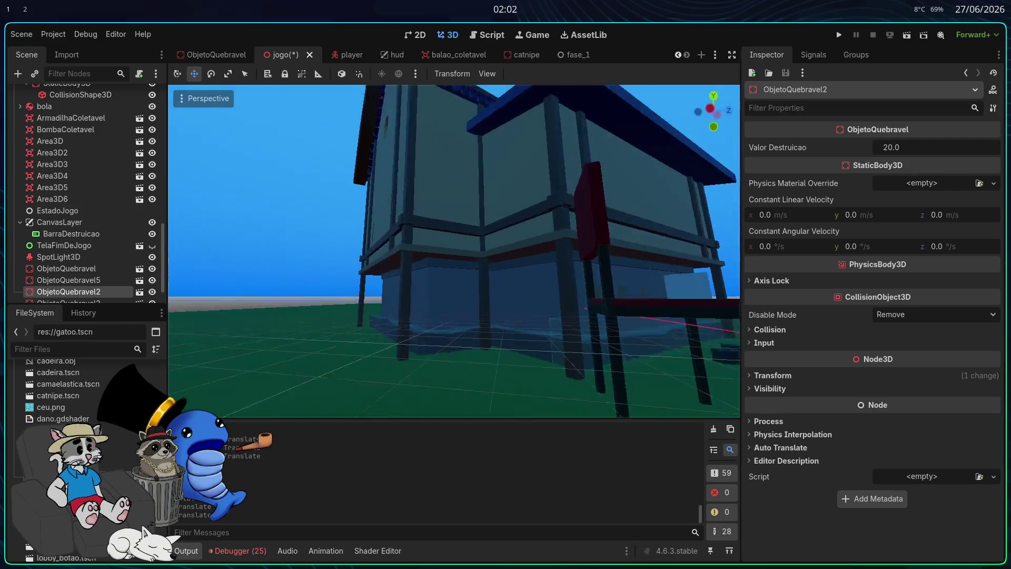
pyautogui.scroll(3, 545, 307)
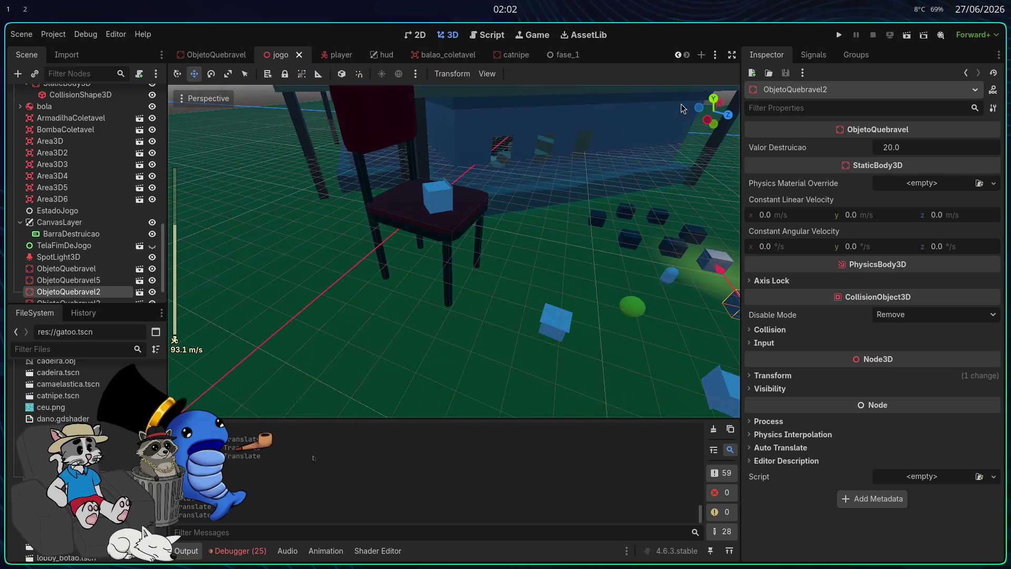
# - Launch the game, start the match, and walk out to the large ball on the field
pyautogui.click(838, 35)
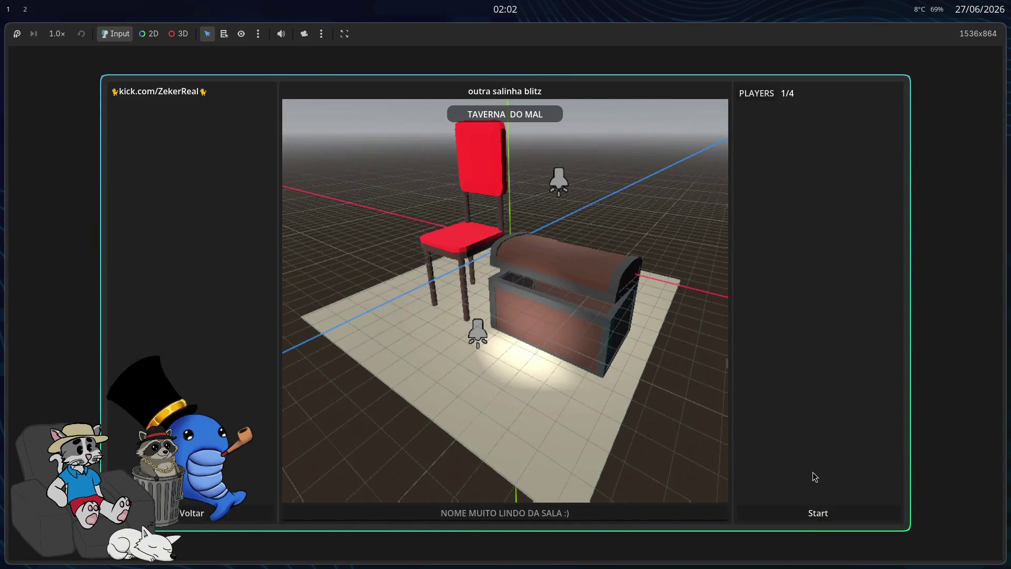
pyautogui.click(818, 513)
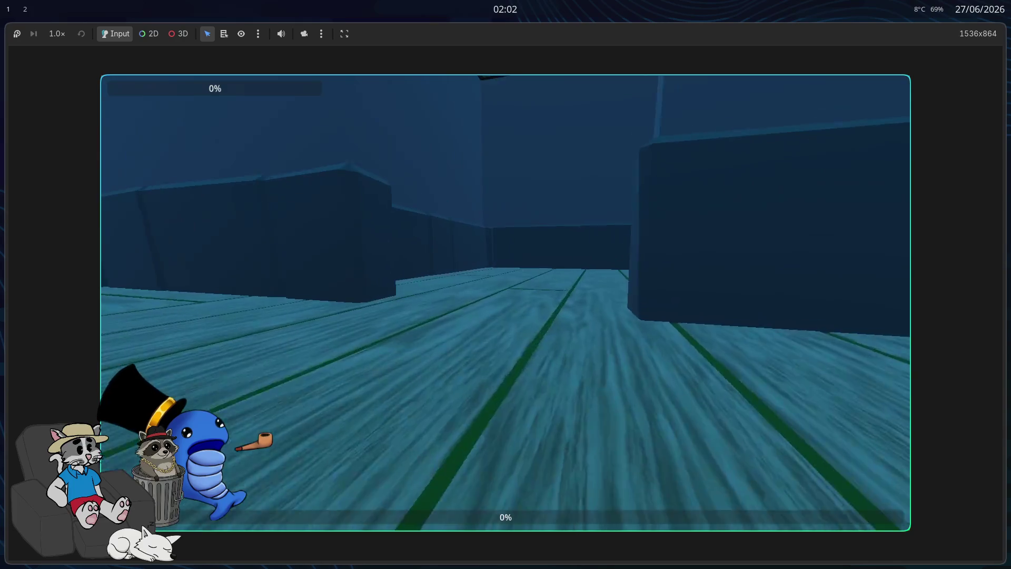
pyautogui.press('w')
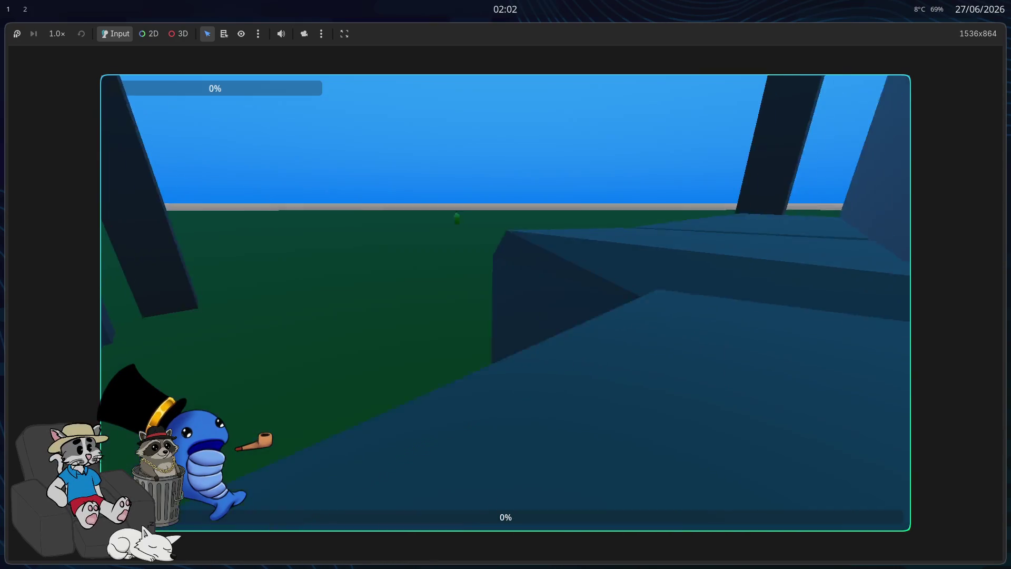
pyautogui.press('w')
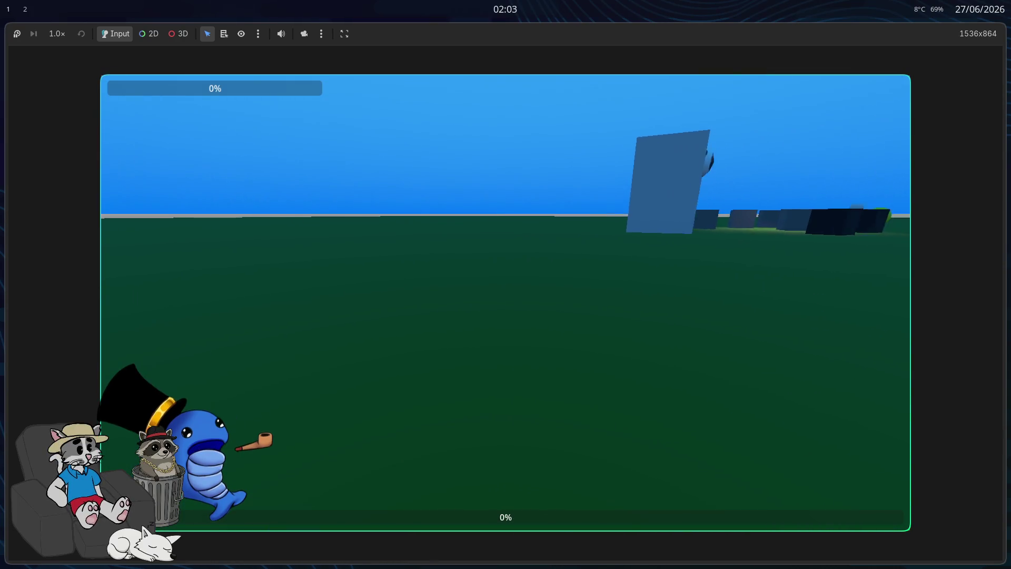
pyautogui.press('w')
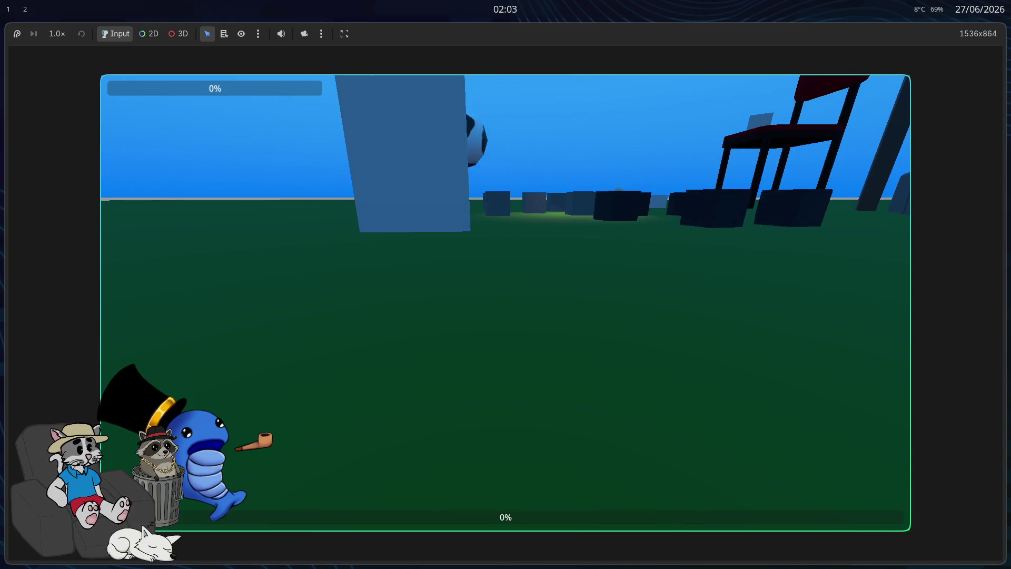
pyautogui.press('w')
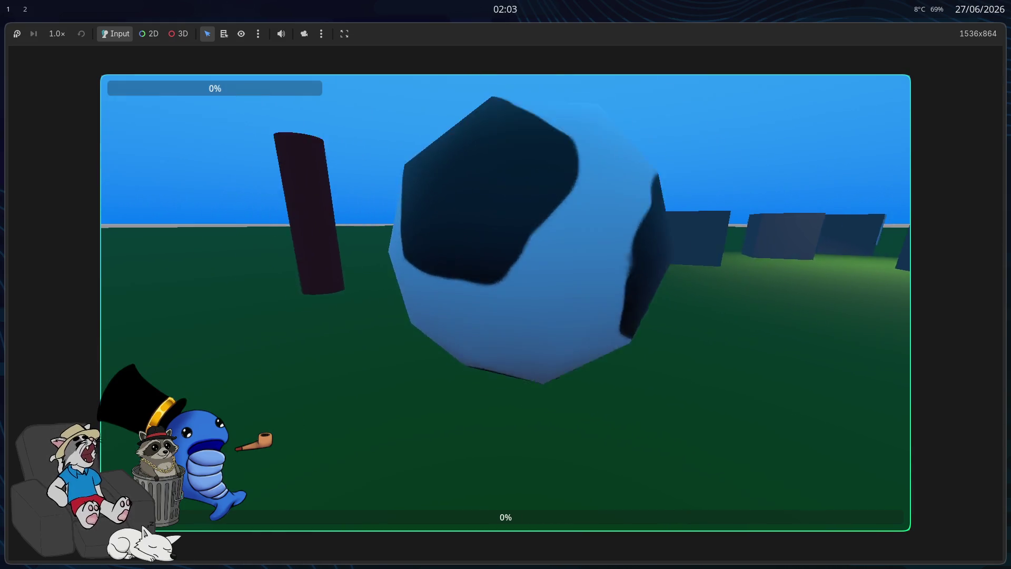
pyautogui.press('w')
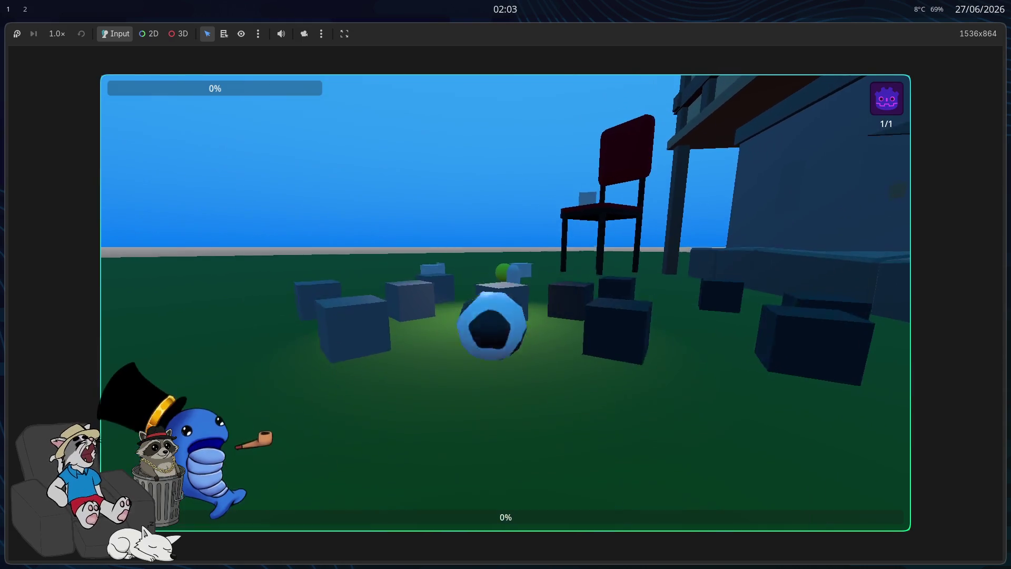
# - Follow and push the rolling ball toward the house, chair and dark box
pyautogui.press('w')
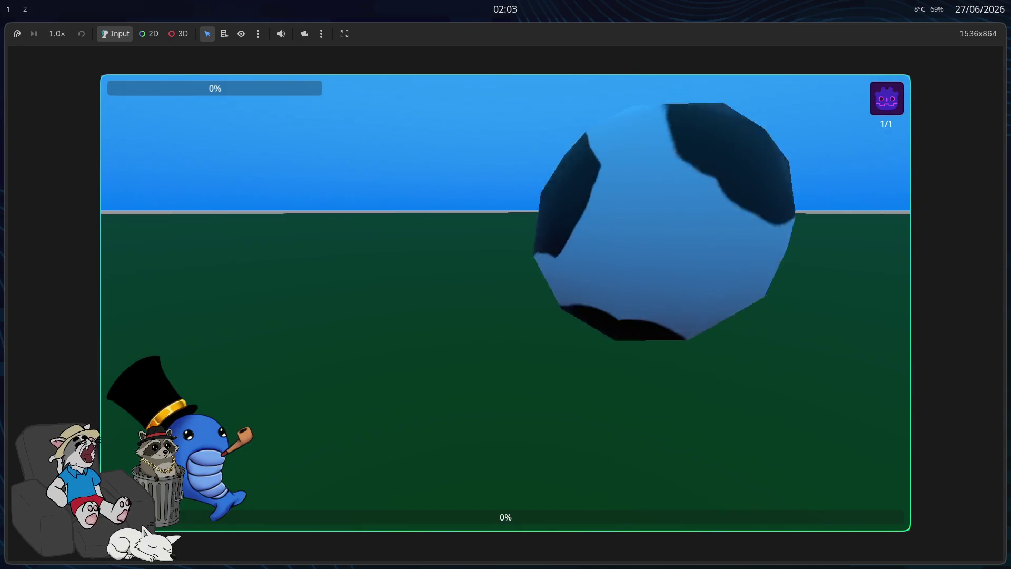
pyautogui.press('w')
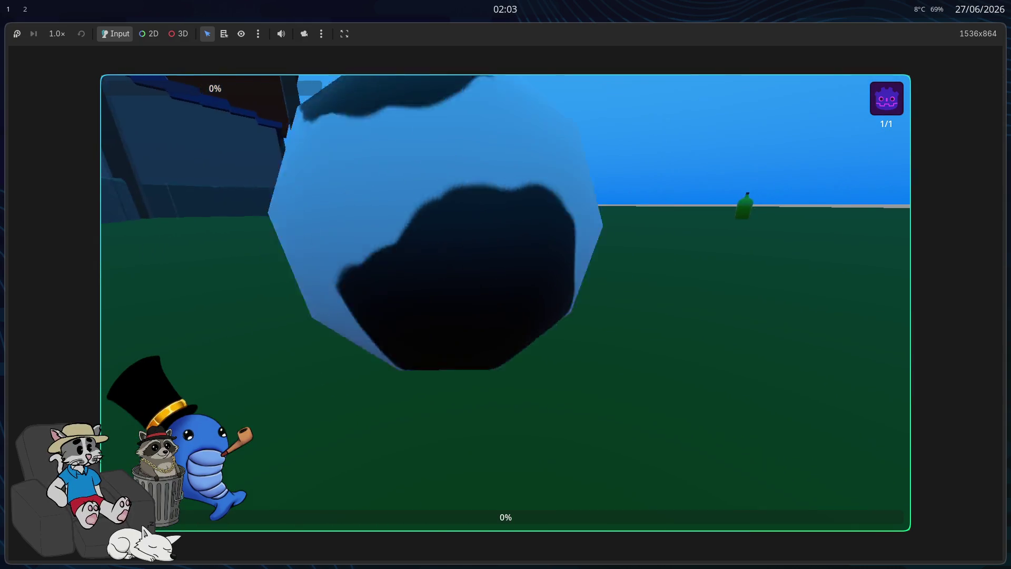
pyautogui.press('w')
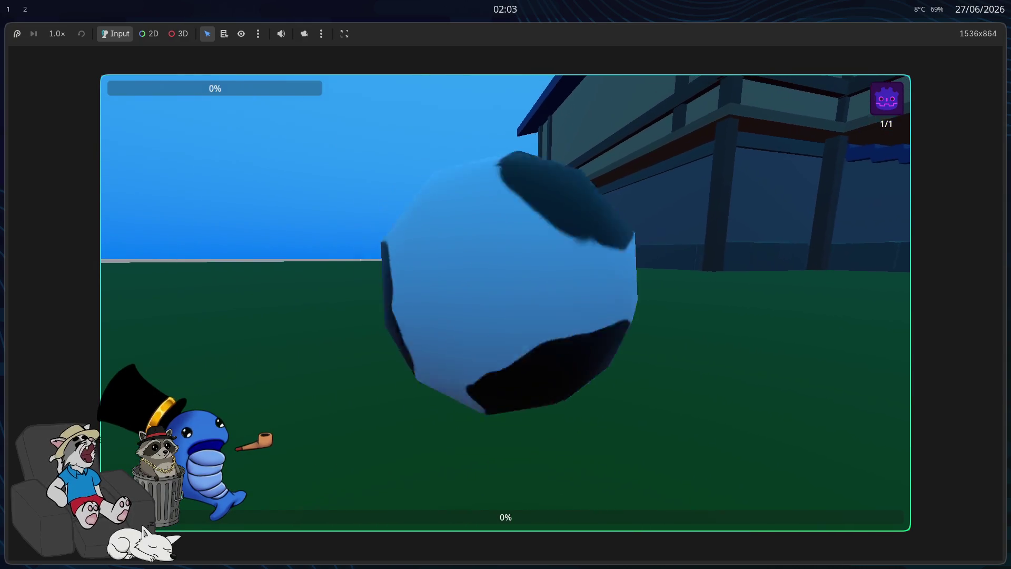
pyautogui.press('w')
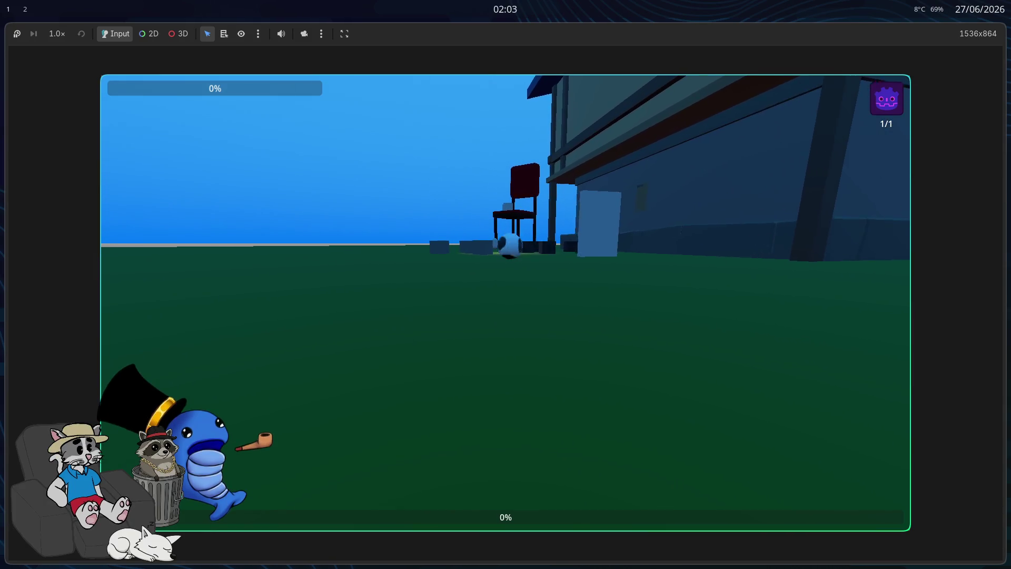
pyautogui.press('w')
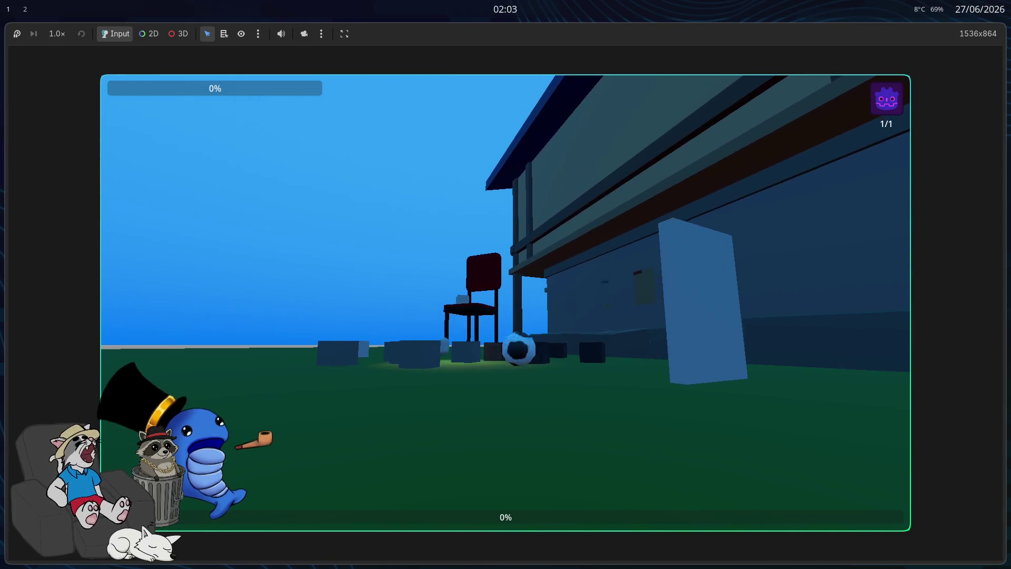
pyautogui.press('w')
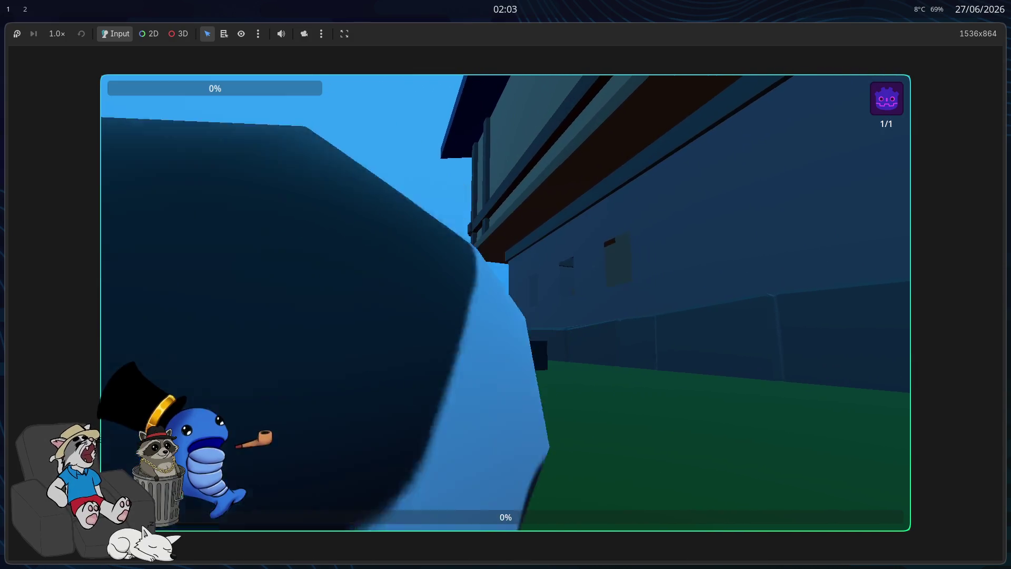
pyautogui.press('w')
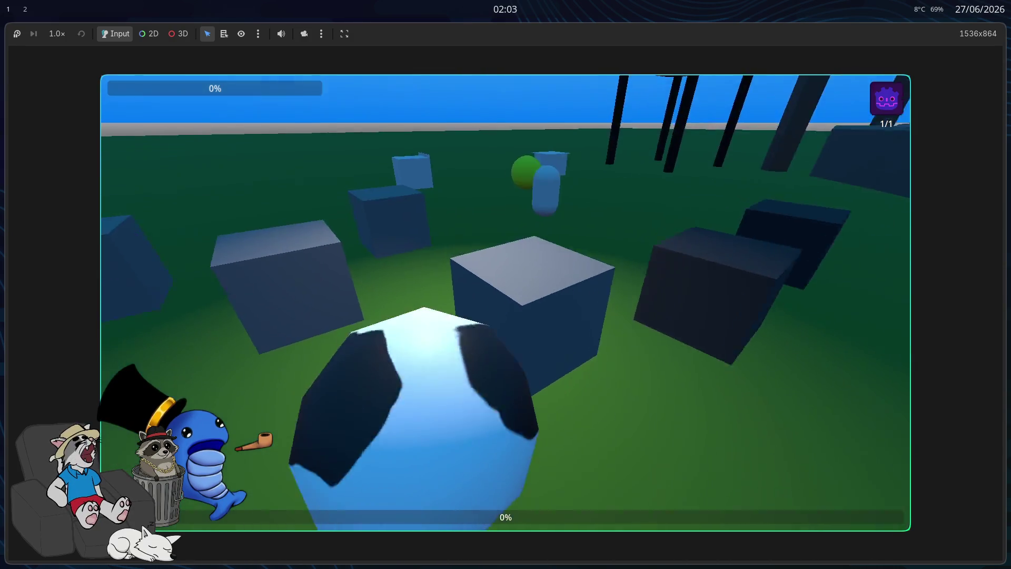
# - Walk around the yard past the boxes and underneath the table
pyautogui.press('w')
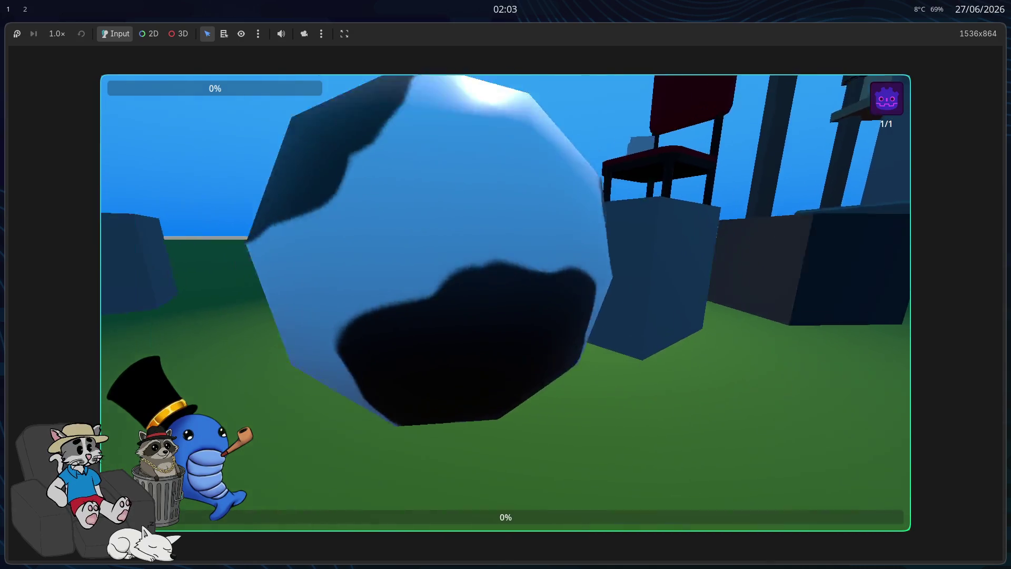
pyautogui.press('w')
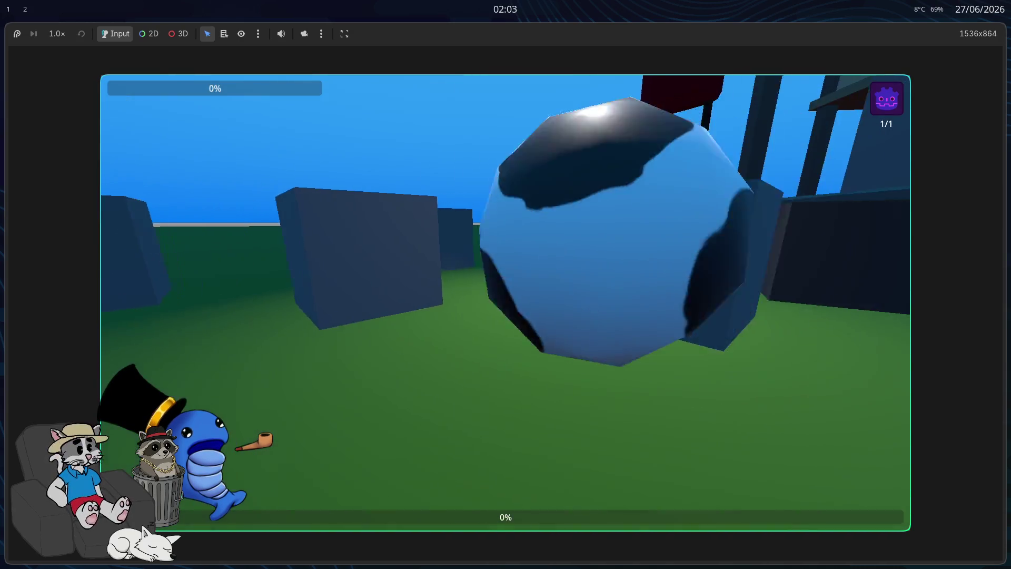
pyautogui.press('w')
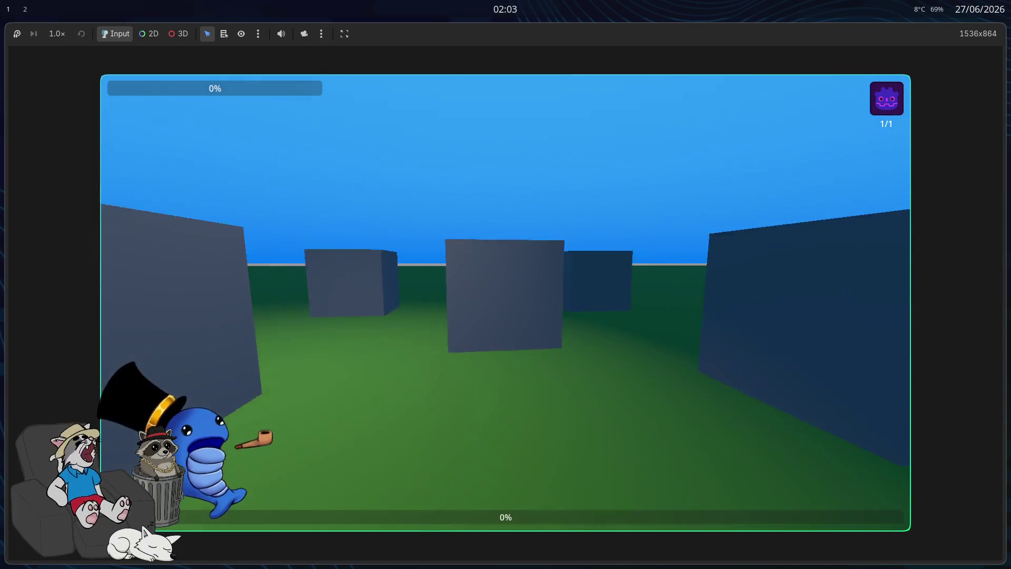
pyautogui.press('w')
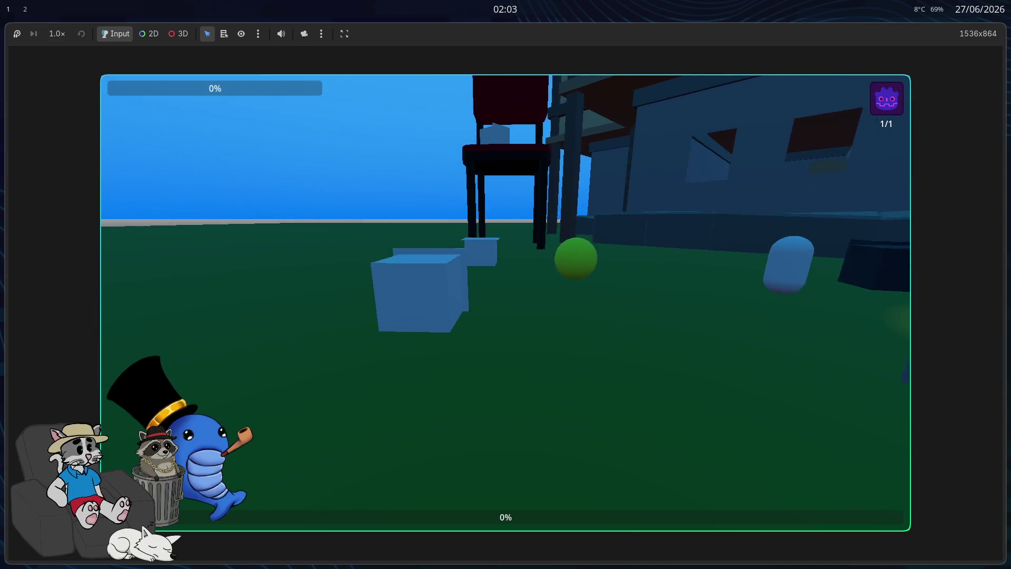
pyautogui.press('w')
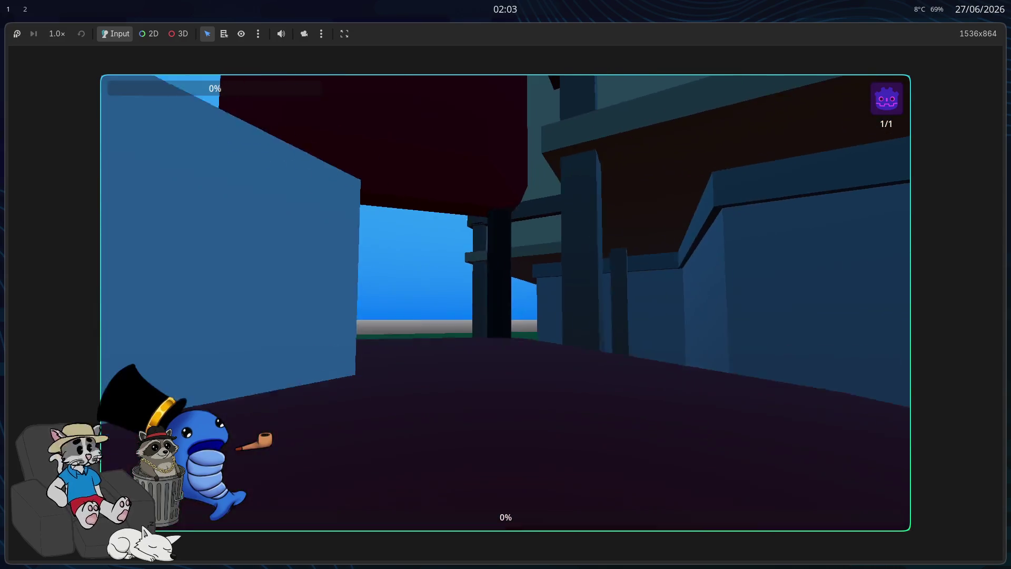
pyautogui.press('w')
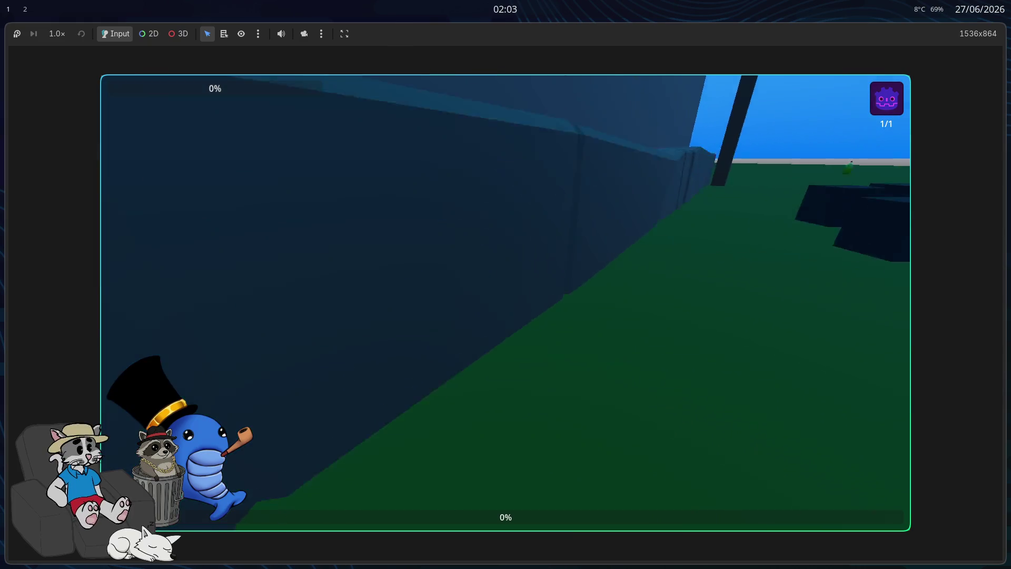
pyautogui.press('w')
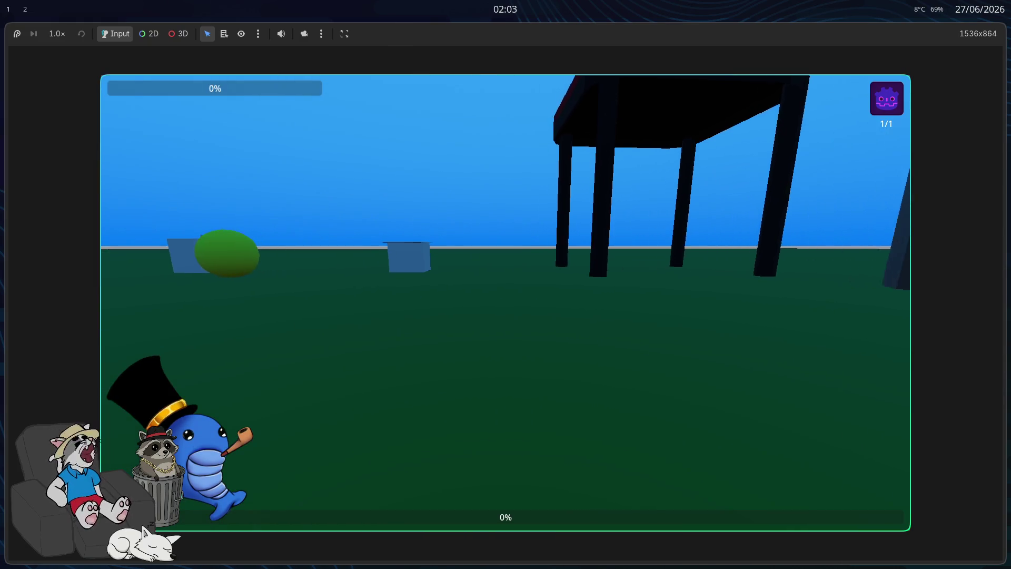
# - Jump onto the blue platform and walk into the tavern's interior
pyautogui.press('space')
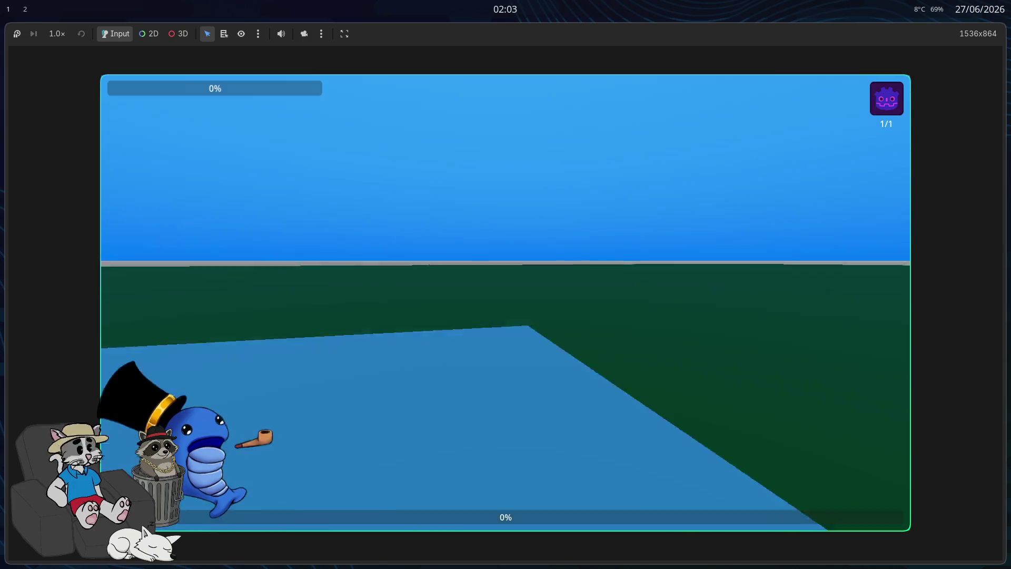
pyautogui.press('w')
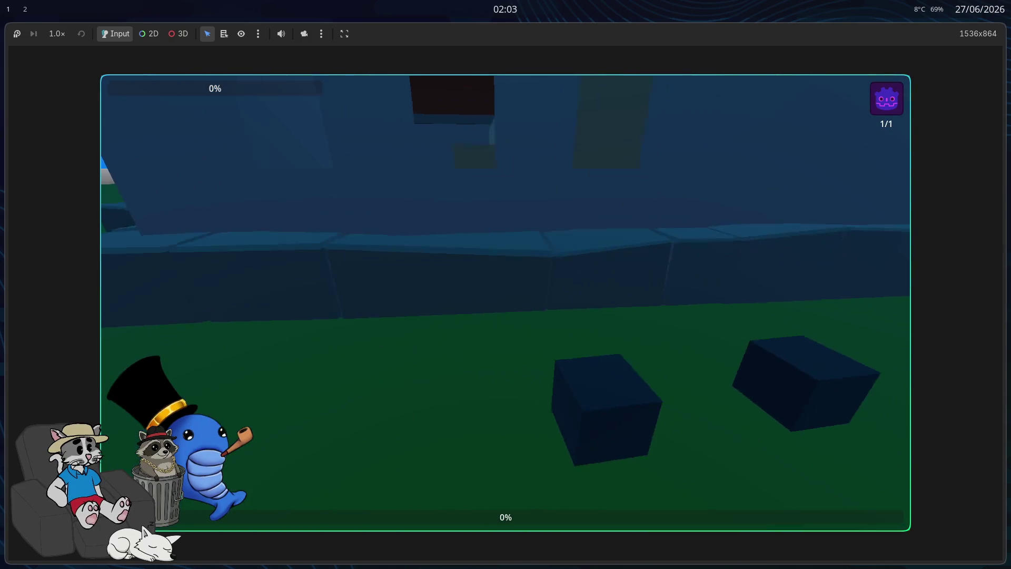
pyautogui.press('w')
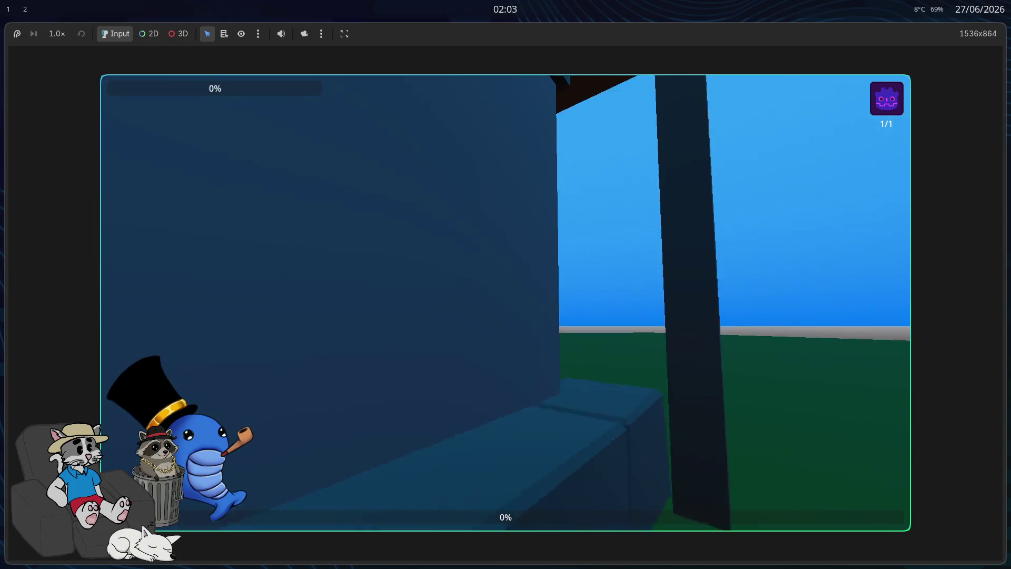
pyautogui.press('w')
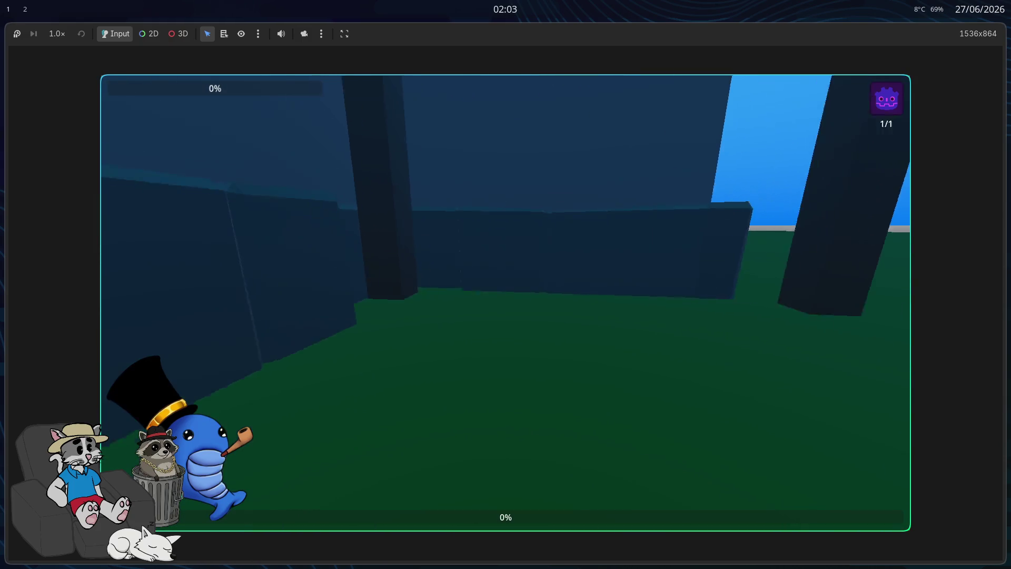
pyautogui.press('w')
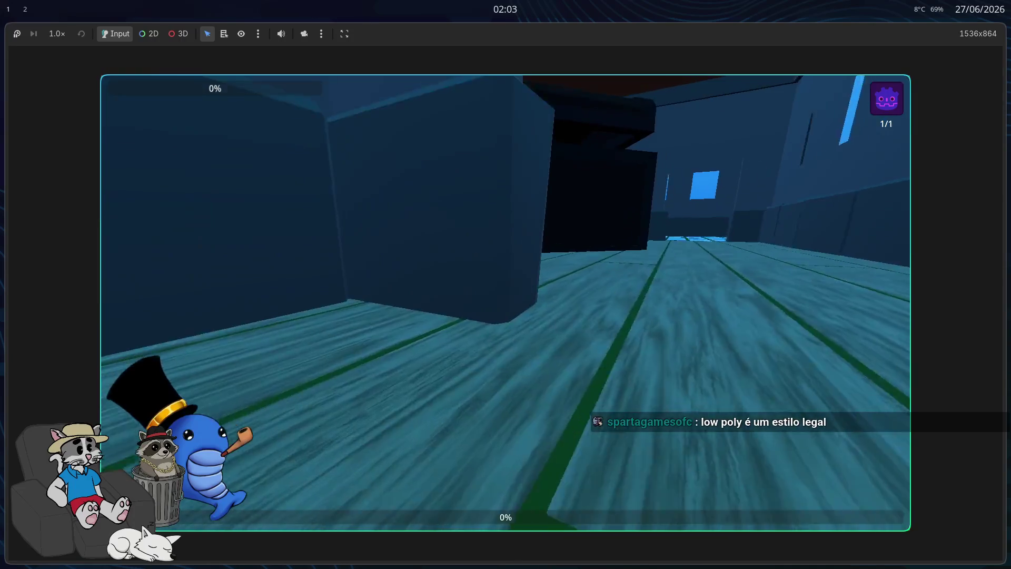
pyautogui.press('w')
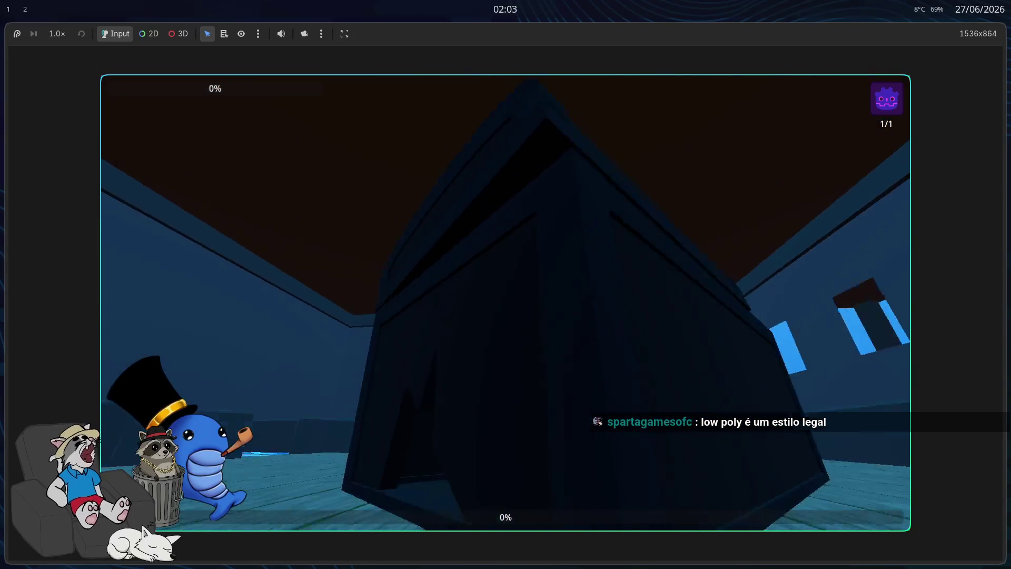
pyautogui.press('w')
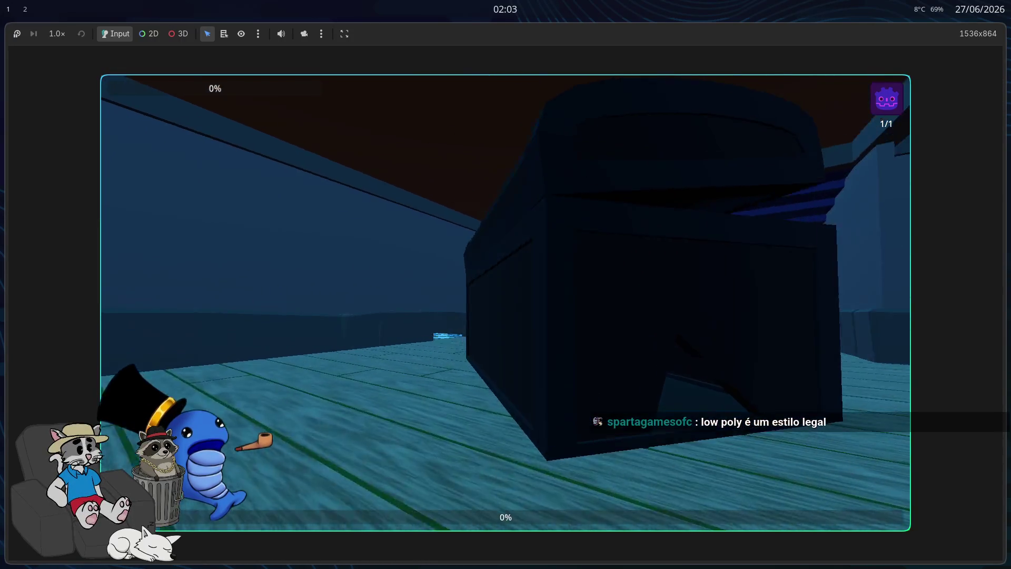
pyautogui.press('w')
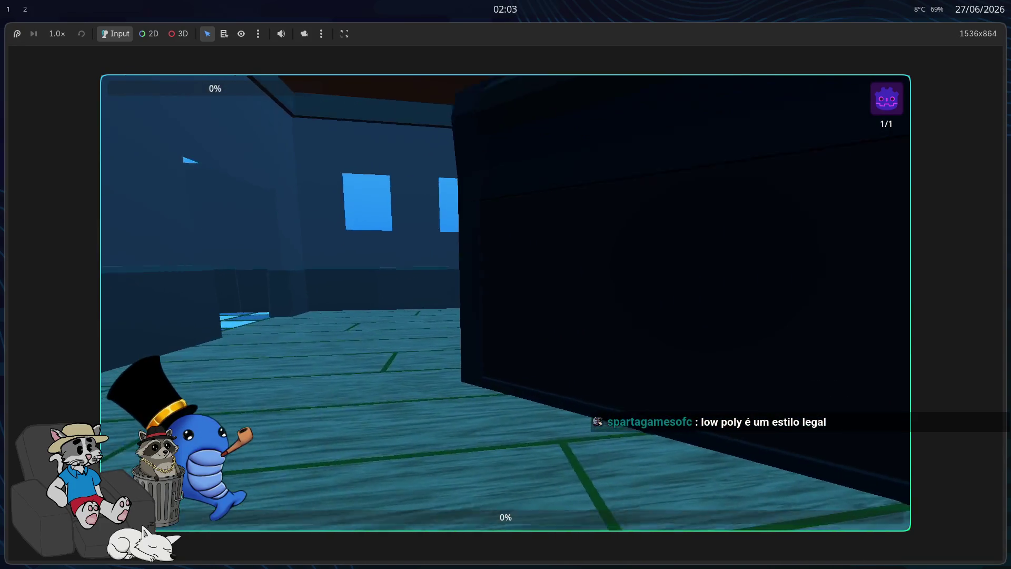
pyautogui.press('w')
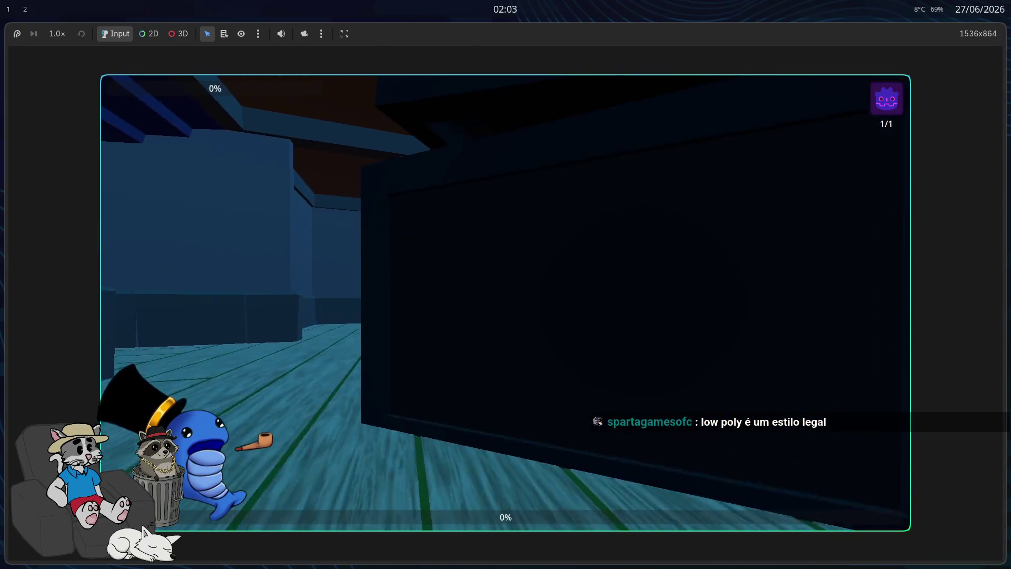
pyautogui.press('w')
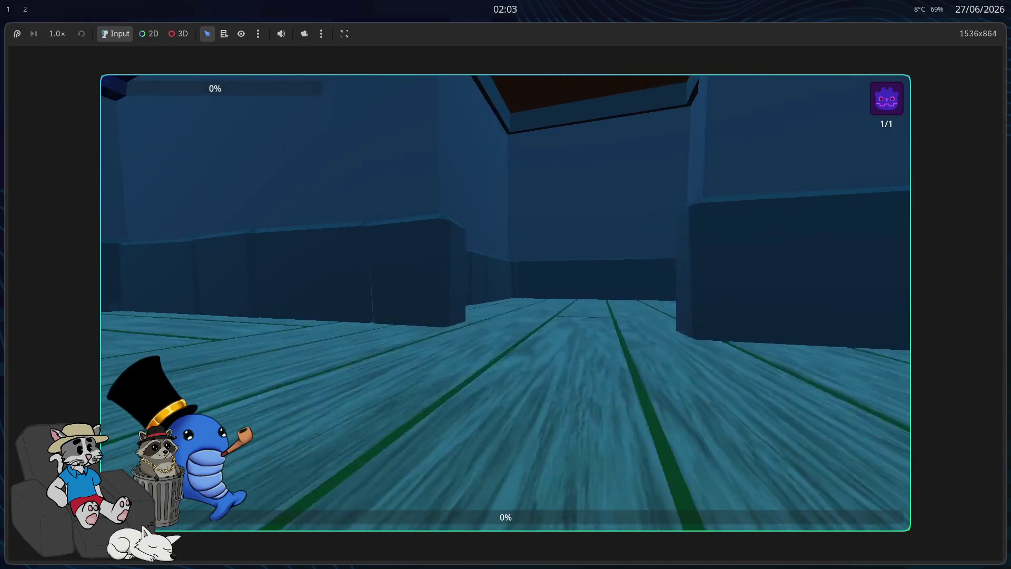
pyautogui.press('w')
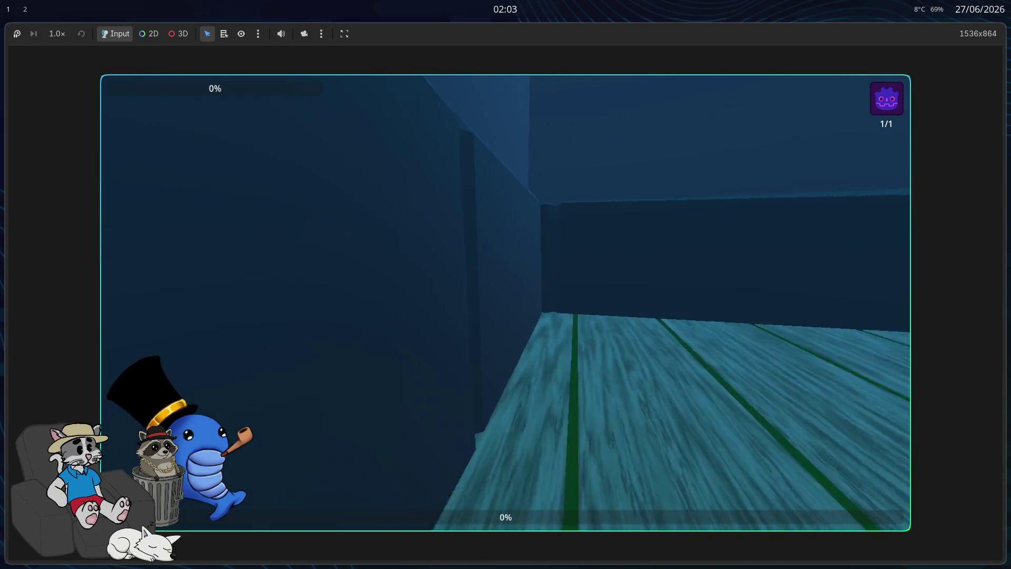
pyautogui.press('w')
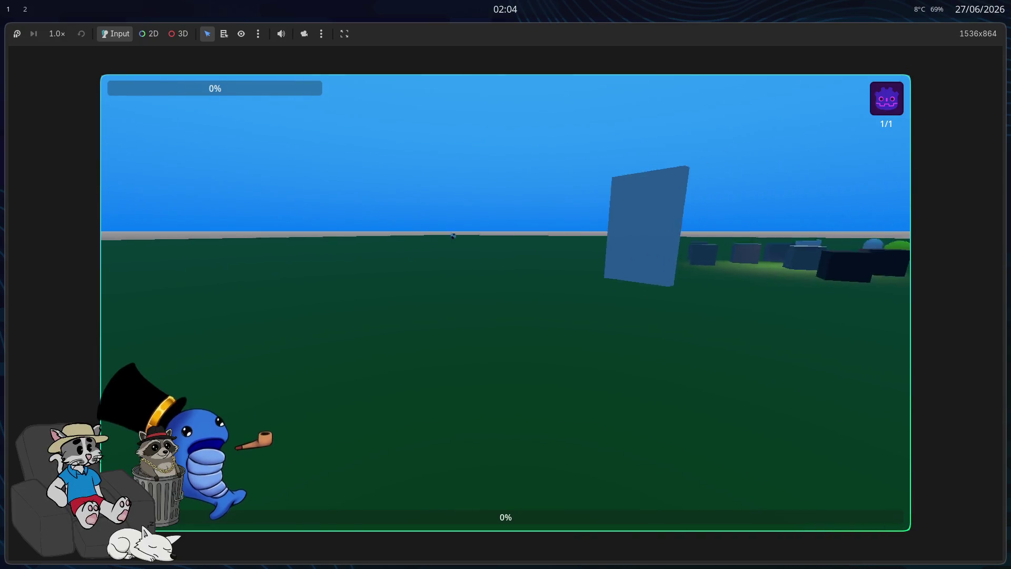
pyautogui.press('w')
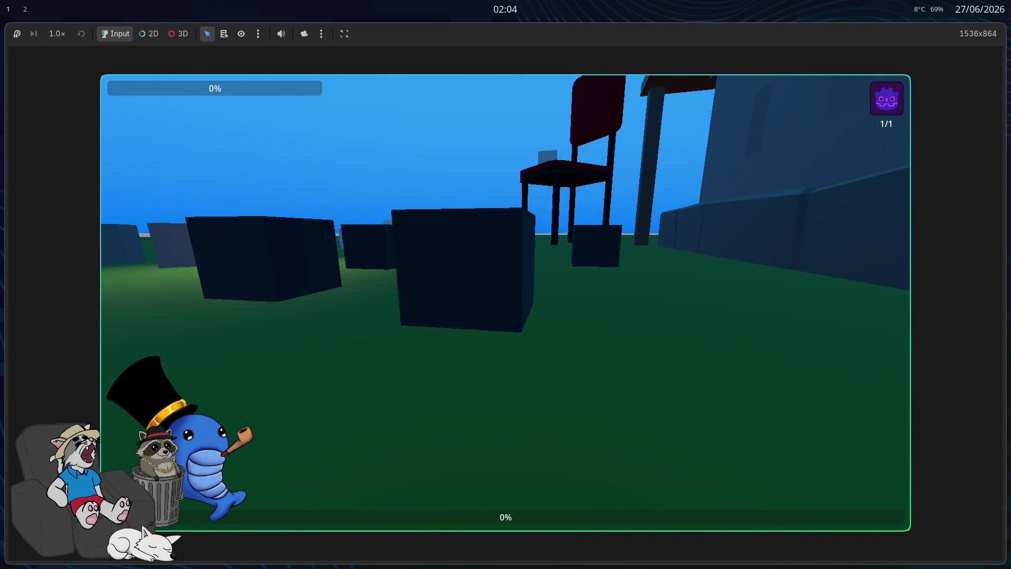
pyautogui.press('w')
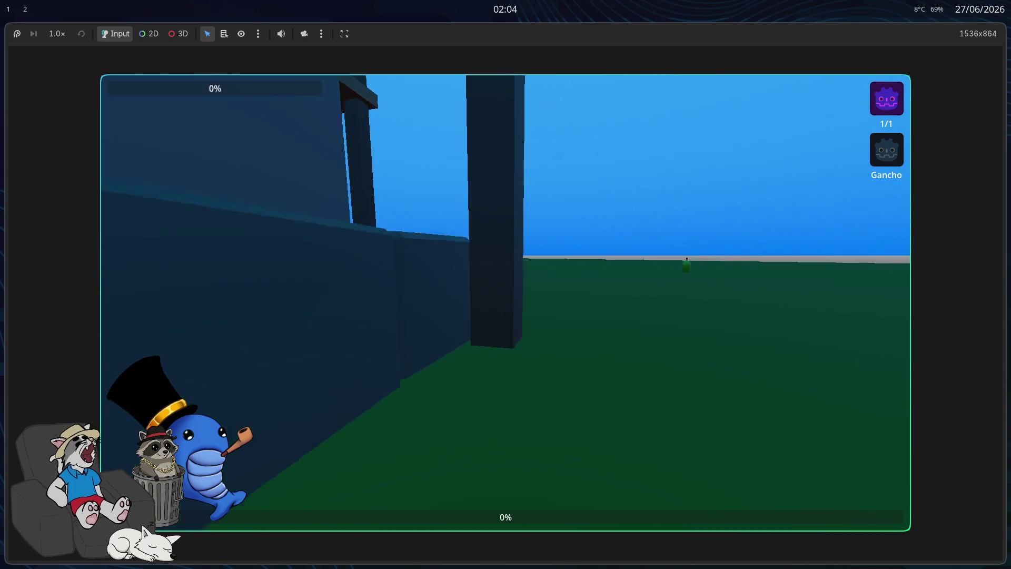
pyautogui.press('w')
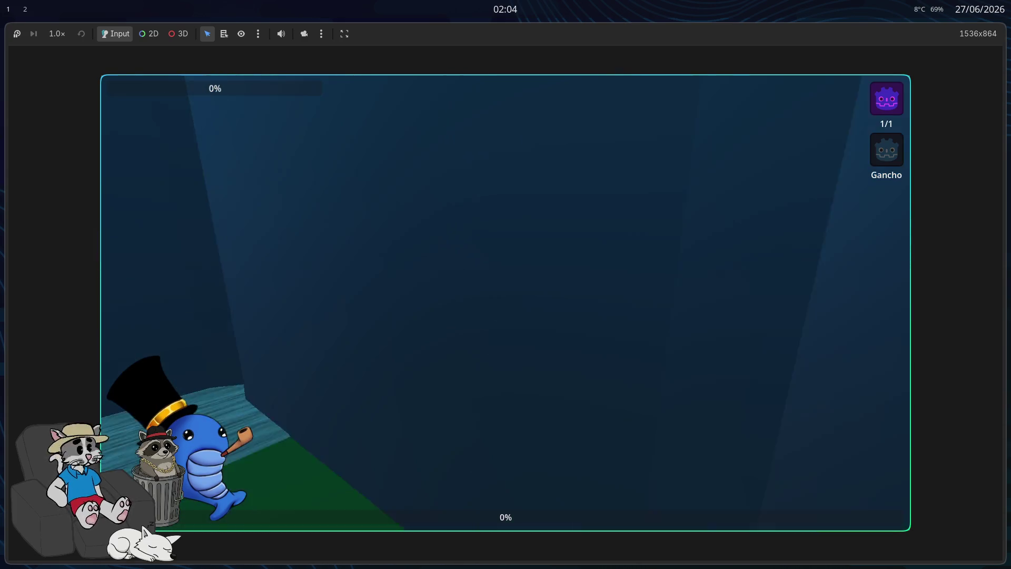
pyautogui.press('w')
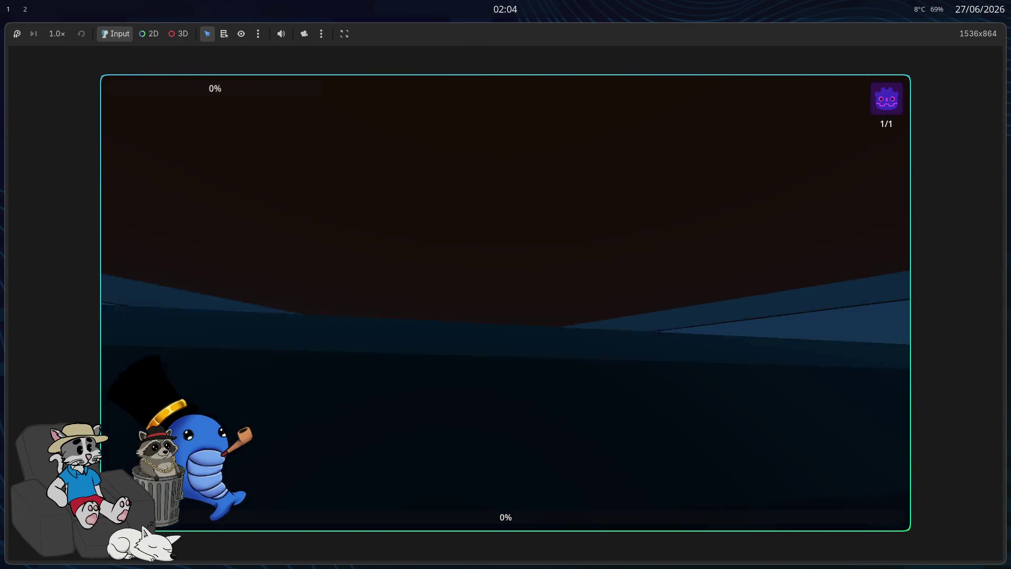
pyautogui.press('w')
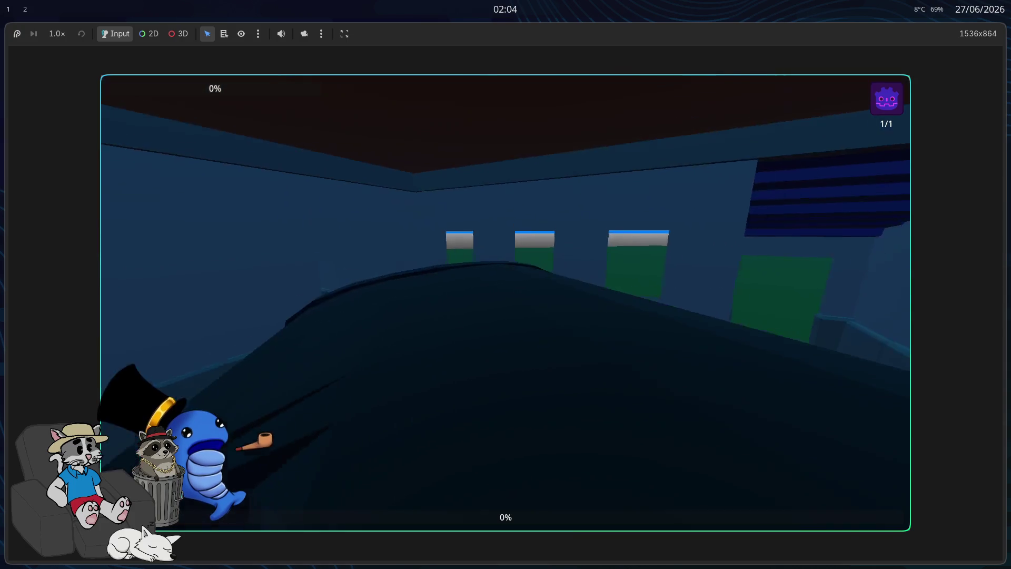
pyautogui.press('w')
pyautogui.press('w')
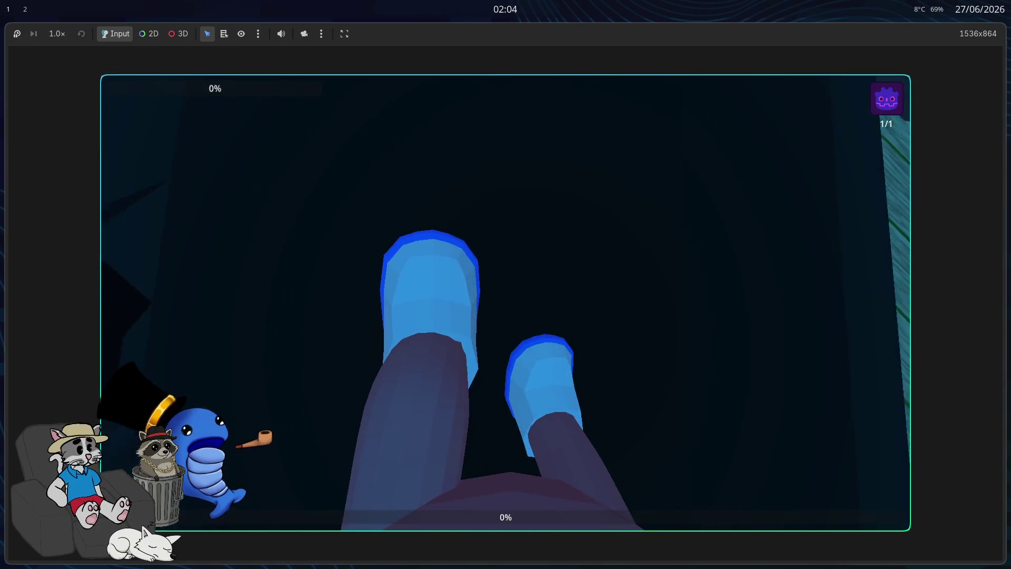
pyautogui.press('w')
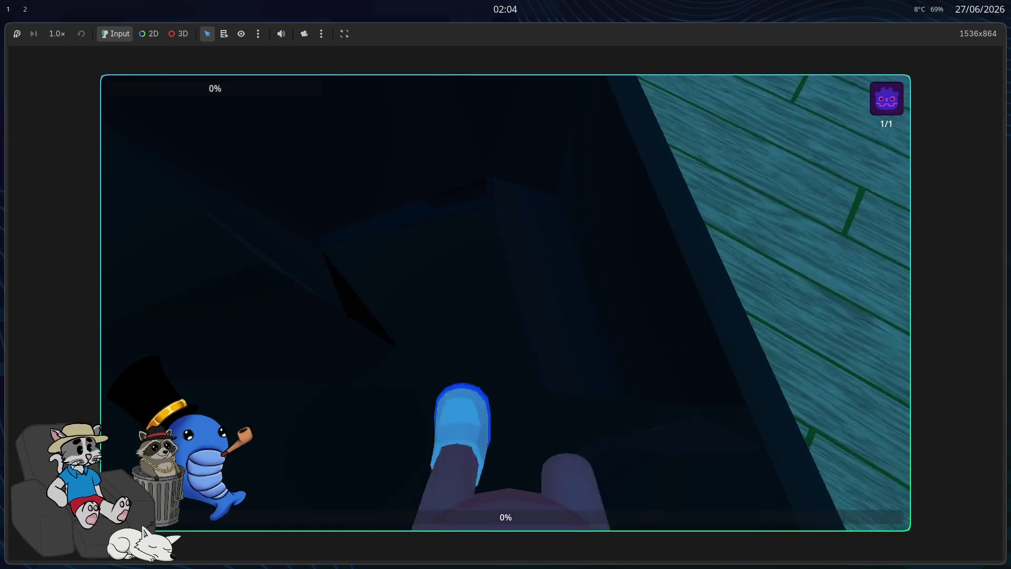
pyautogui.press('w')
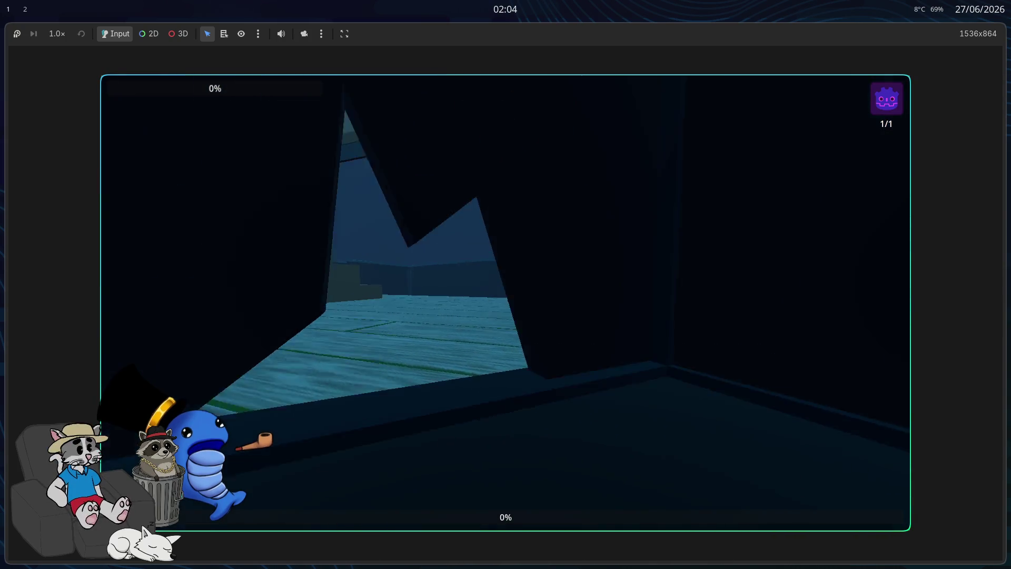
pyautogui.press('w')
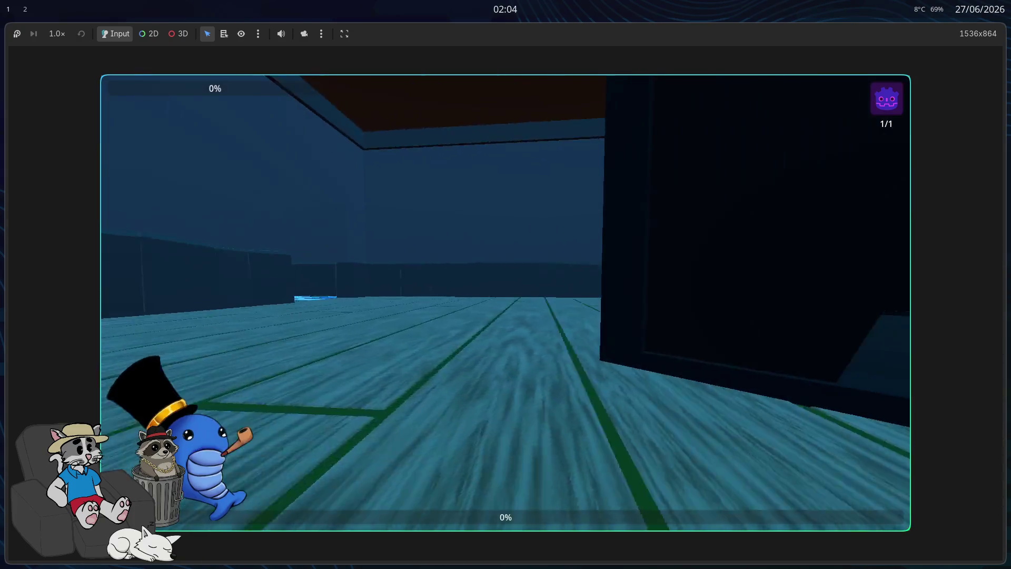
pyautogui.press('w')
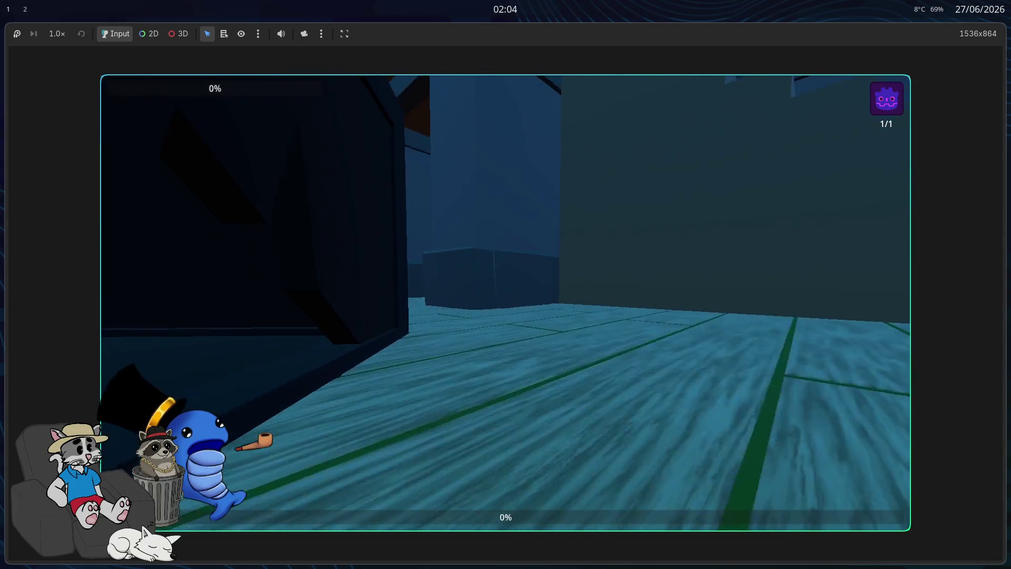
pyautogui.press('w')
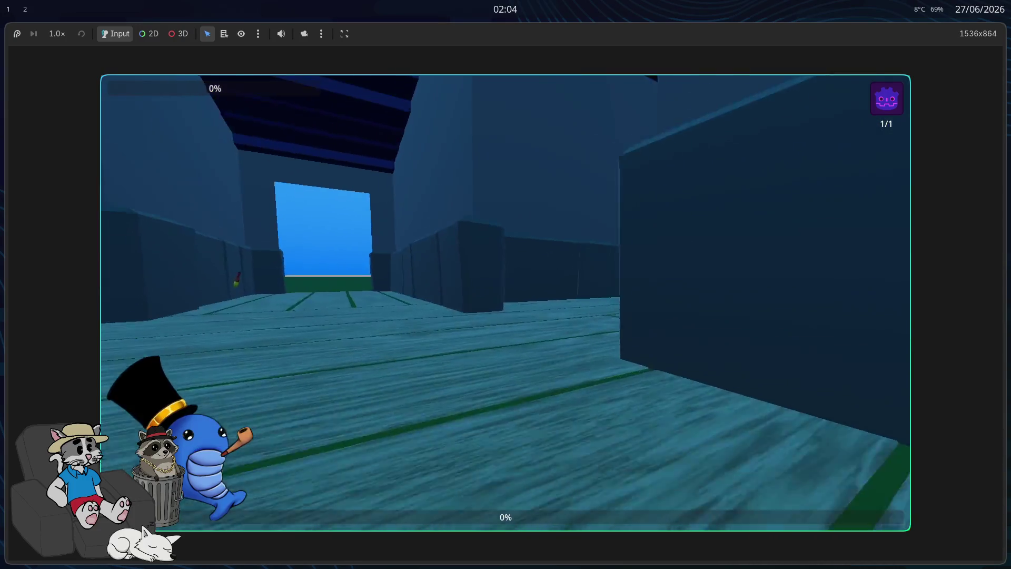
pyautogui.press('w')
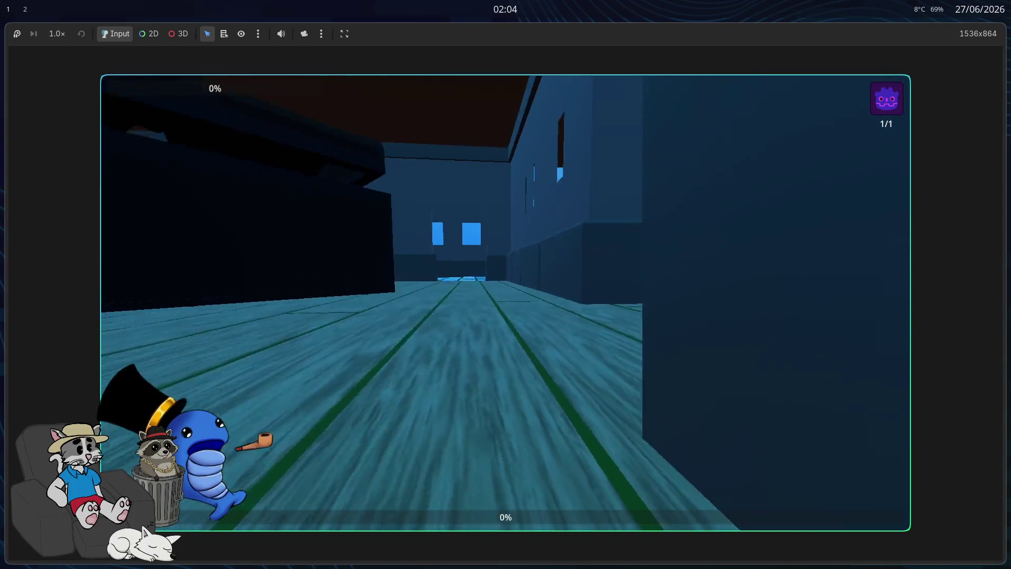
pyautogui.press('w')
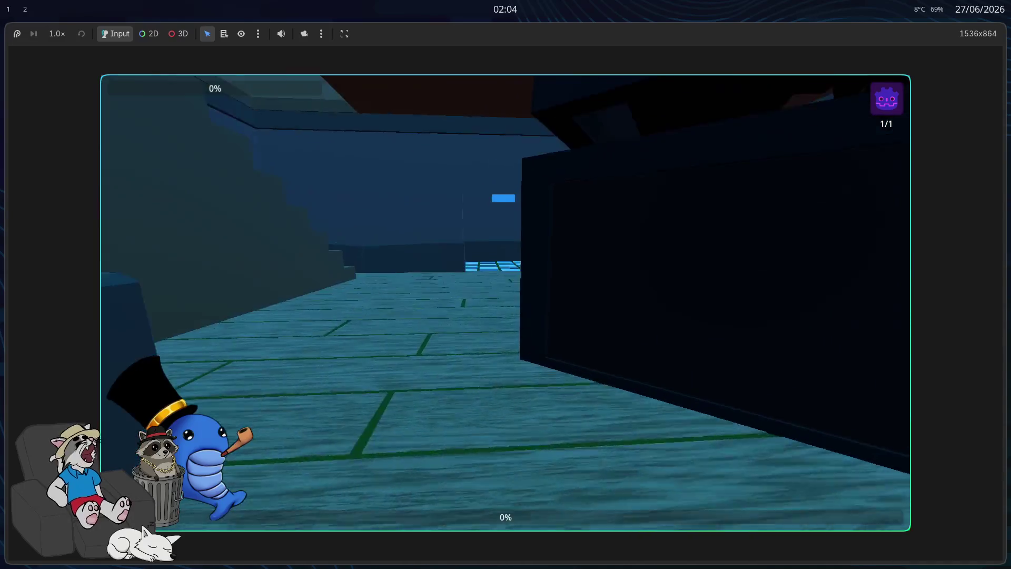
pyautogui.press('w')
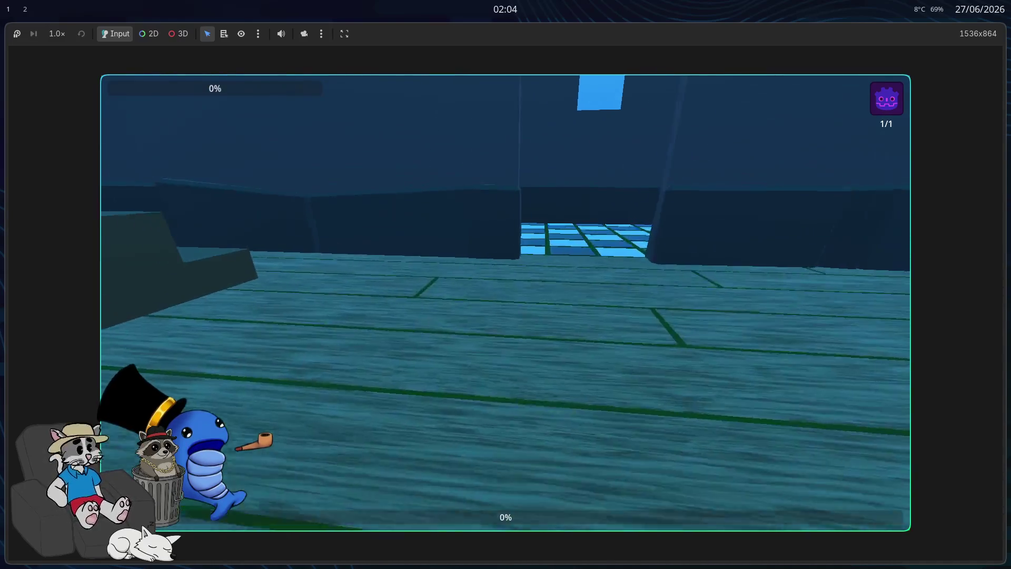
pyautogui.press('w')
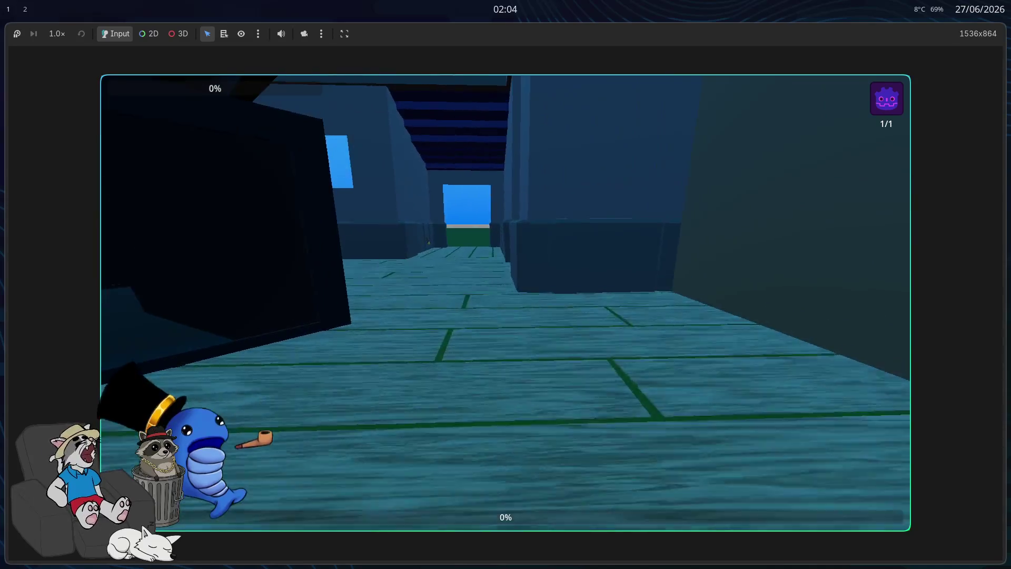
pyautogui.press('w')
pyautogui.press('w')
pyautogui.press('w')
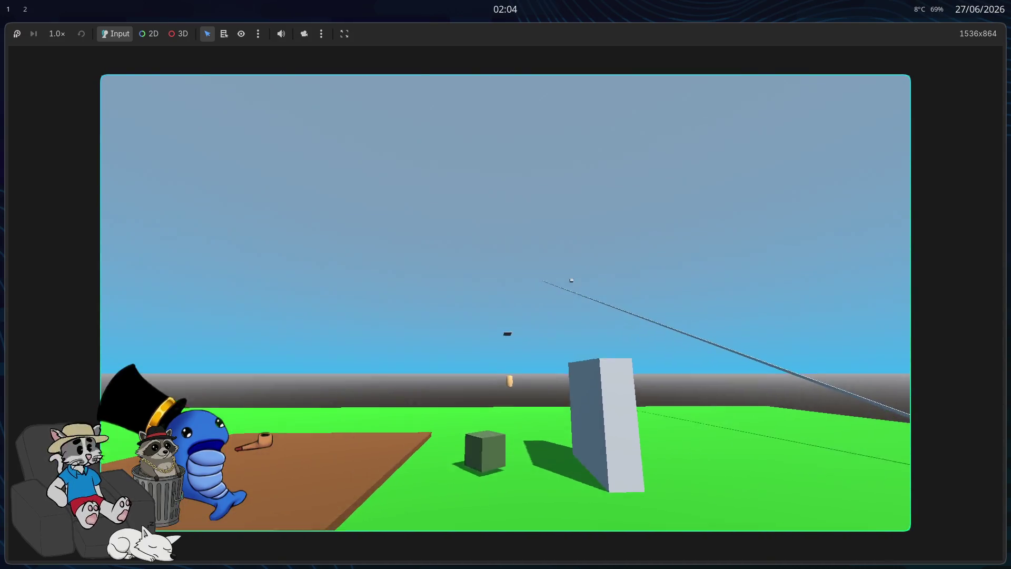
# - Walk back and forth by the grey wall and dark cube, then stop the game with F8
pyautogui.press('w')
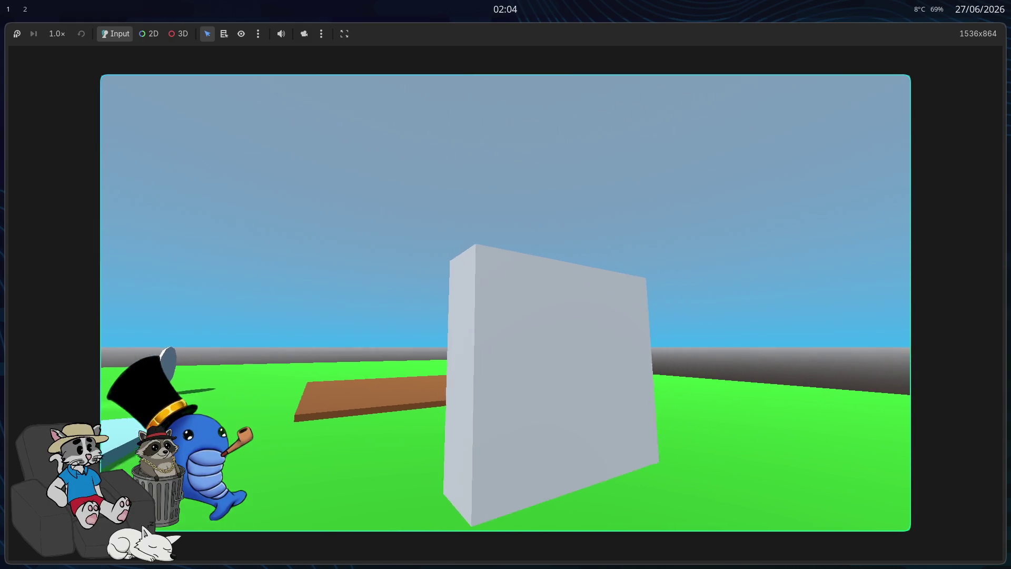
pyautogui.press('s')
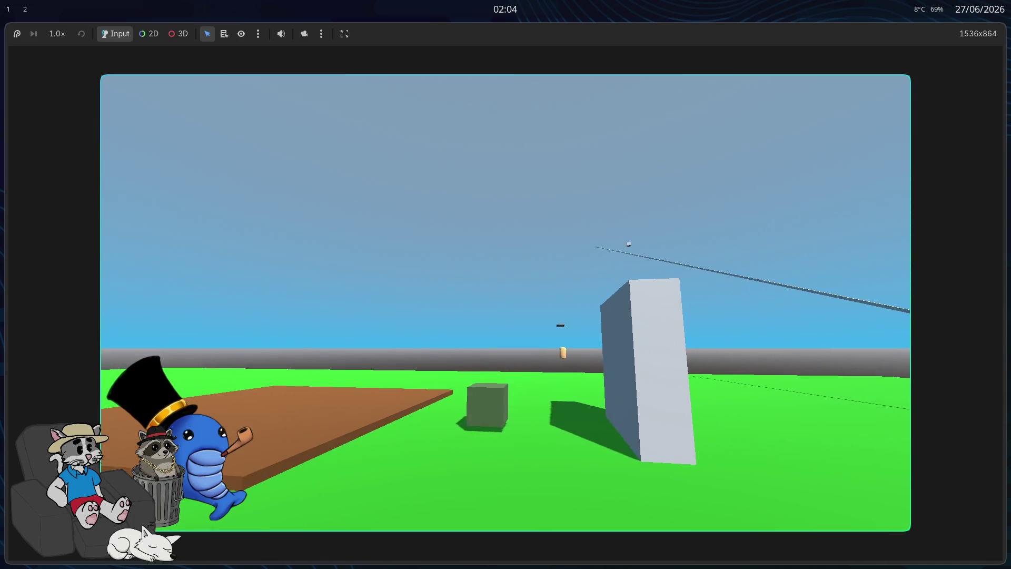
pyautogui.press('w')
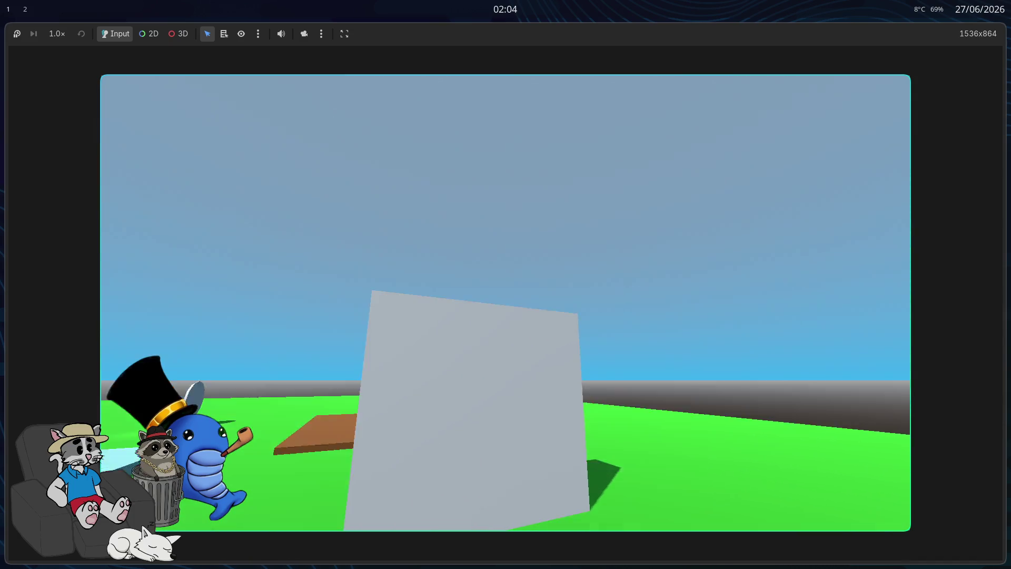
pyautogui.press('s')
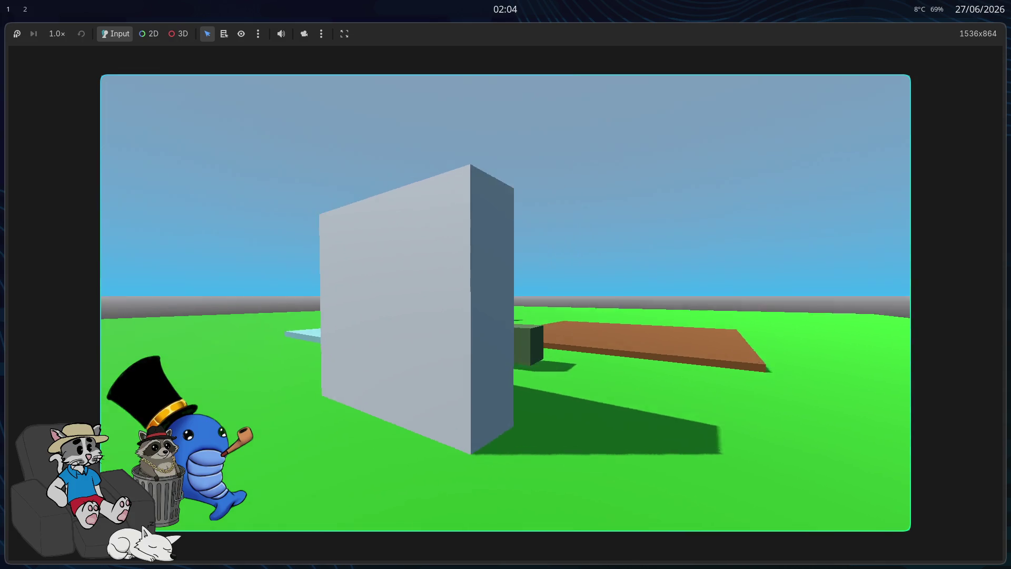
pyautogui.press('w')
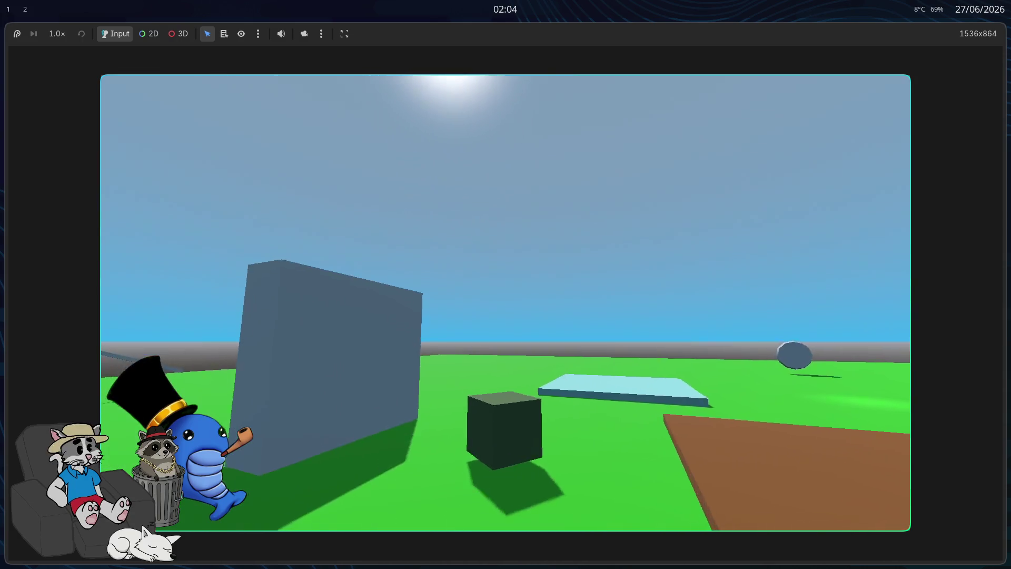
pyautogui.press('F8')
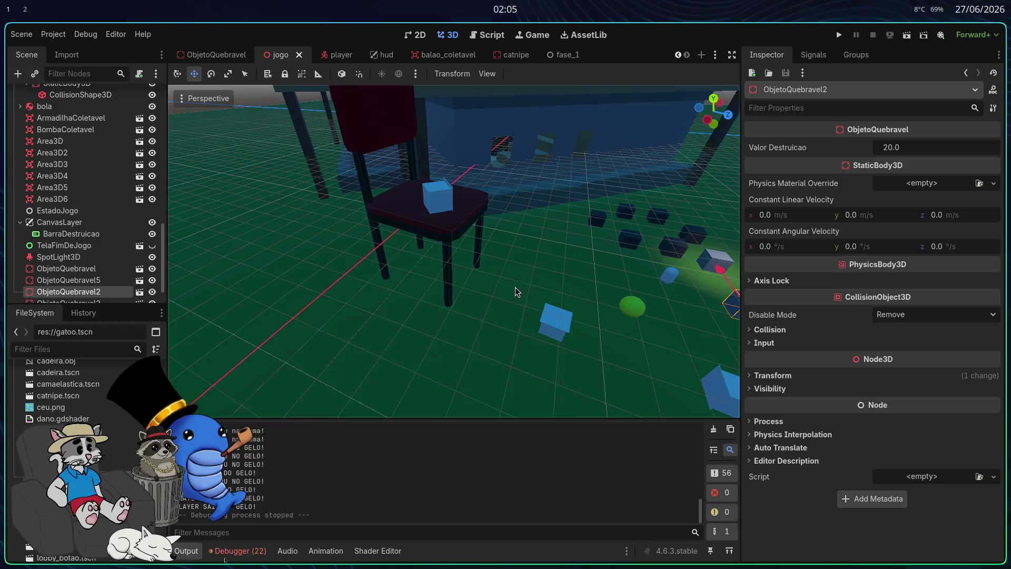
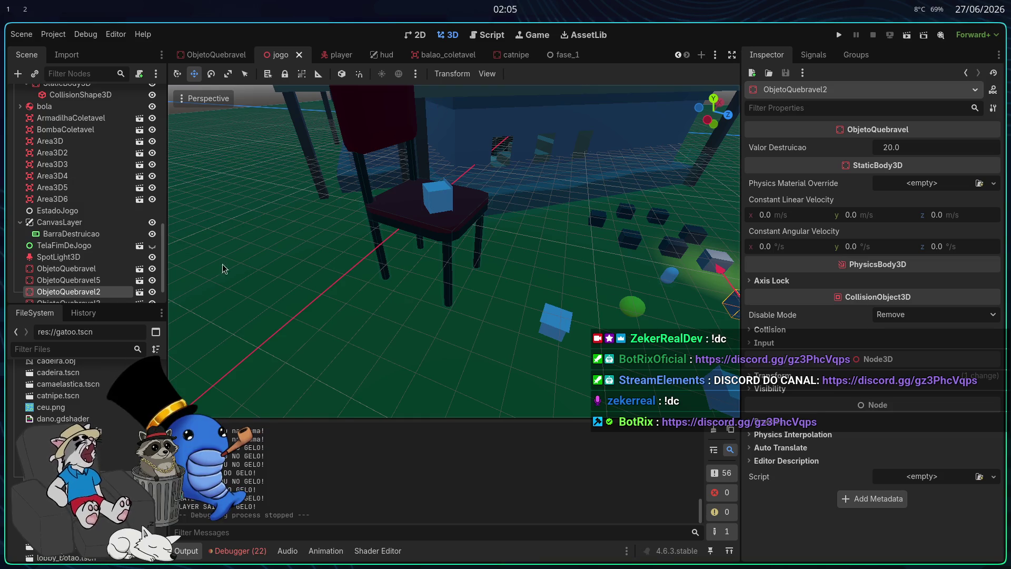
# - Look through the hud and mapa_1 scenes, opening mapa_1 despite its missing dependency
pyautogui.scroll(-2, 79, 400)
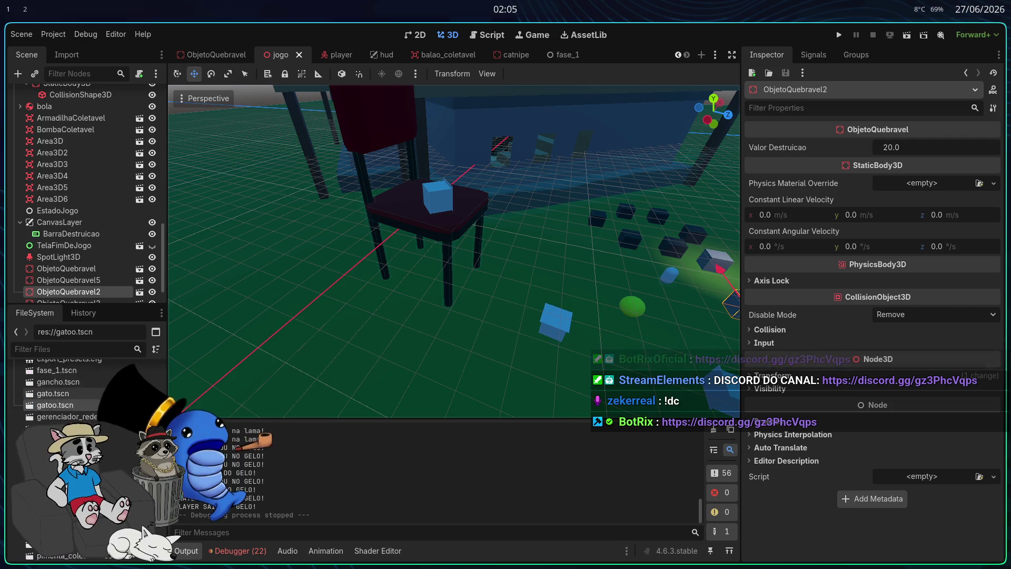
pyautogui.scroll(5, 79, 400)
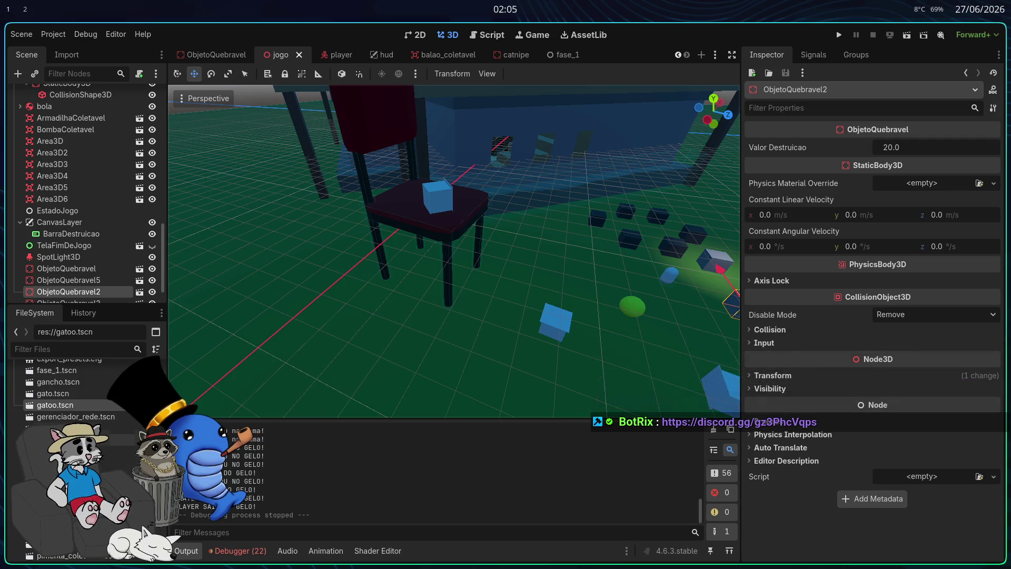
pyautogui.click(382, 55)
pyautogui.scroll(-9, 630, 299)
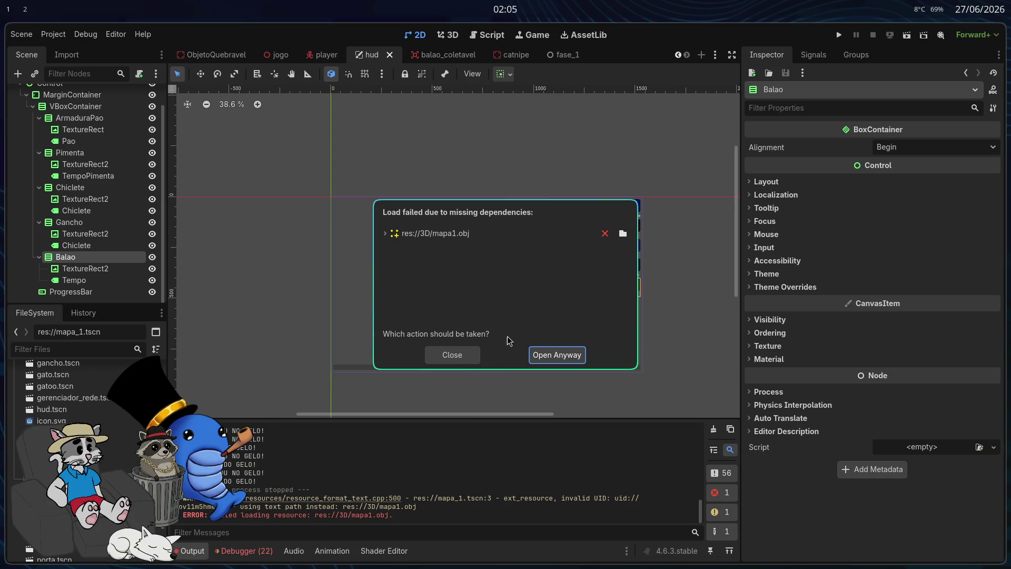
pyautogui.click(543, 356)
pyautogui.scroll(-5, 541, 355)
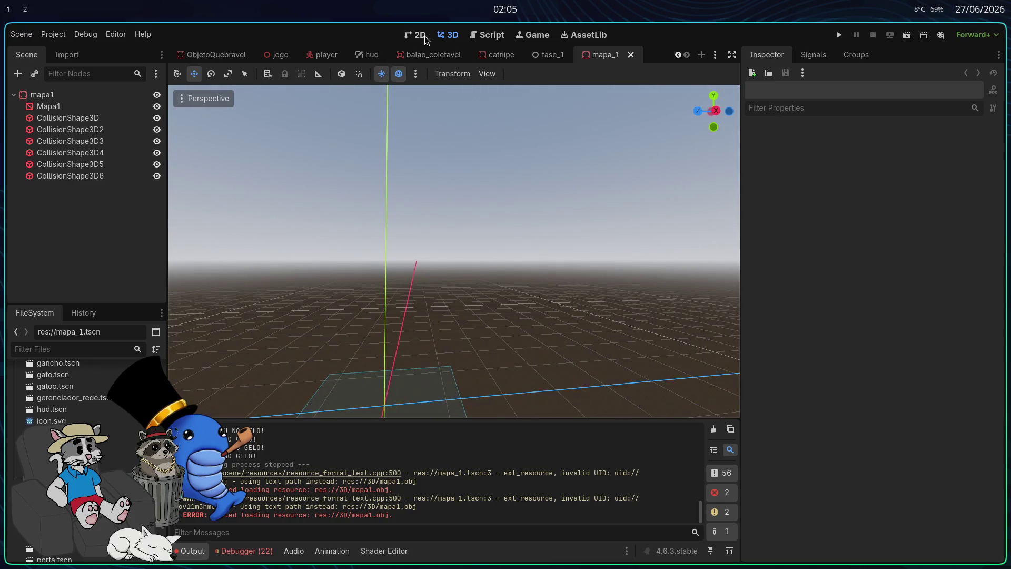
# - In the 2D workspace, open menu_pausa and then menu_principal.tscn from the FileSystem dock
pyautogui.click(421, 35)
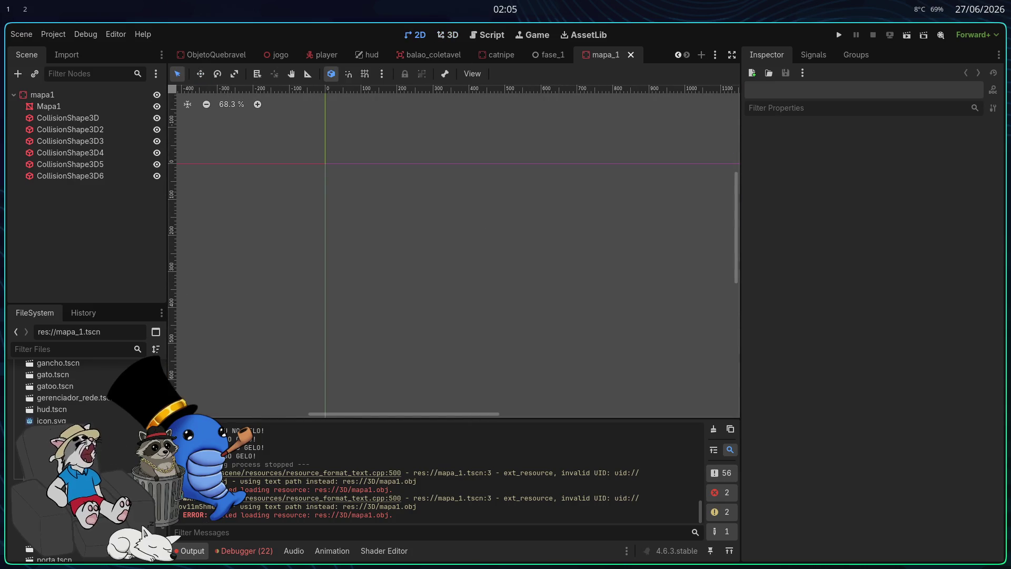
pyautogui.doubleClick(52, 455)
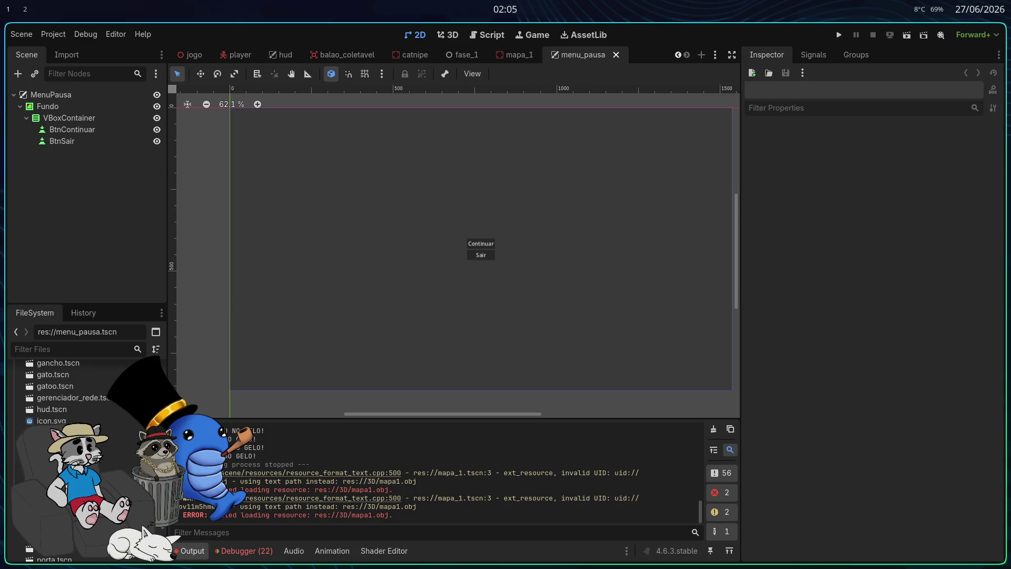
pyautogui.doubleClick(53, 467)
pyautogui.click(415, 108)
pyautogui.scroll(-3, 474, 173)
pyautogui.scroll(1, 476, 216)
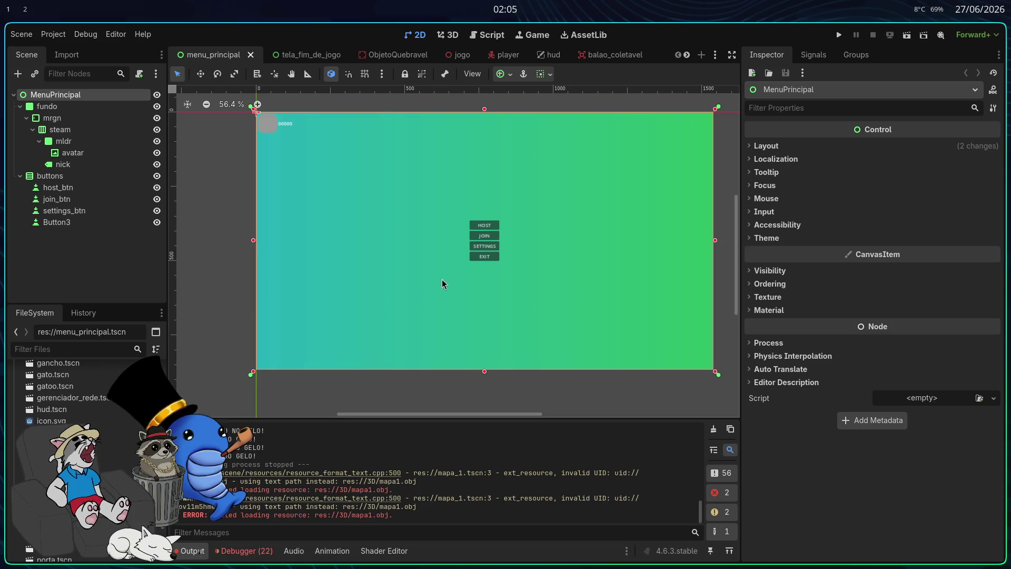
# - Select the buttons container node of the main menu
pyautogui.hscroll(2, 510, 270)
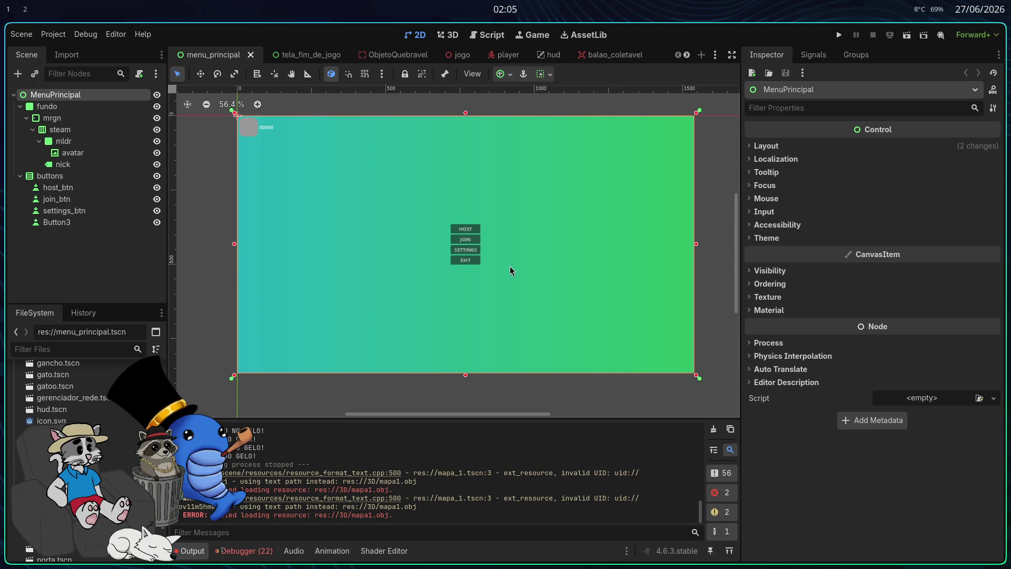
pyautogui.moveTo(565, 241); pyautogui.dragTo(574, 252)
pyautogui.scroll(-1, 557, 275)
pyautogui.hscroll(-1, 557, 275)
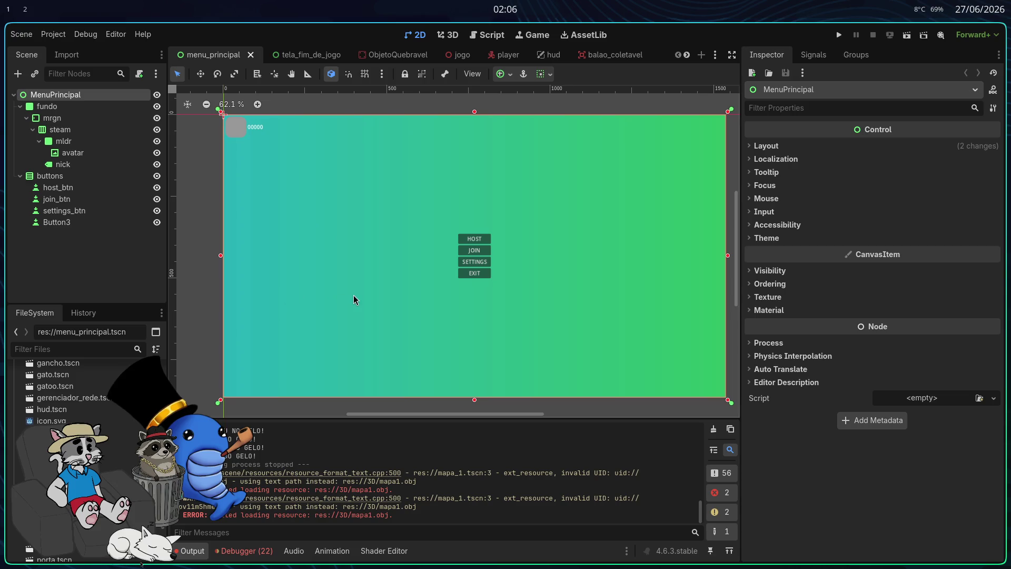
pyautogui.click(73, 188)
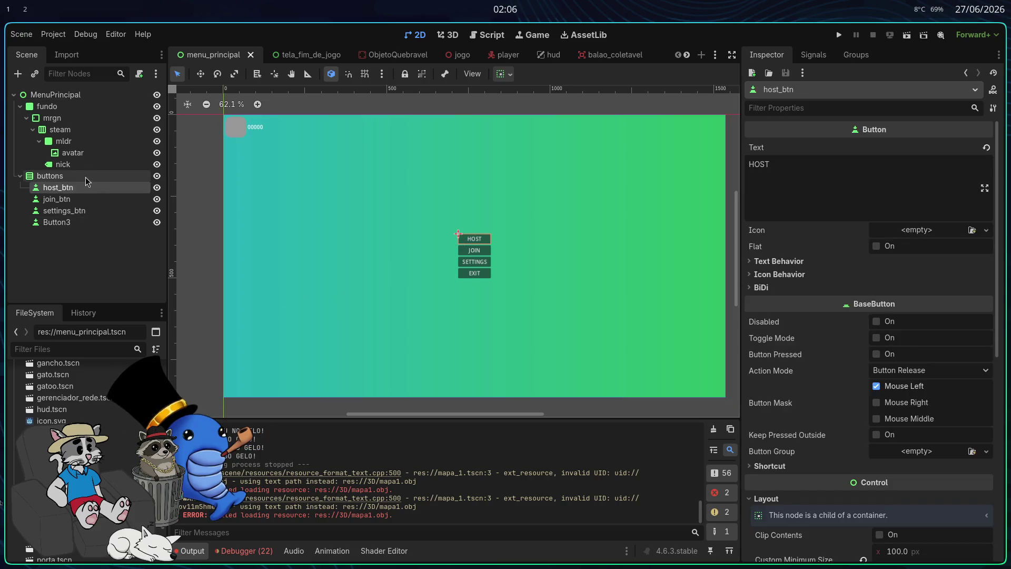
pyautogui.click(86, 177)
# - Set the buttons container's Theme Overrides Separation constant to 12
pyautogui.scroll(3, 481, 284)
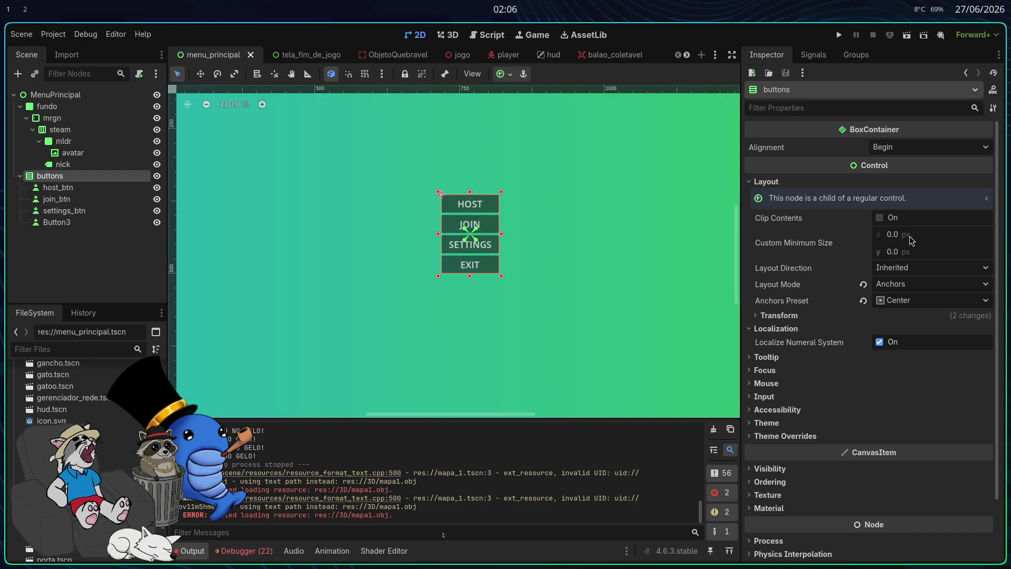
pyautogui.click(769, 316)
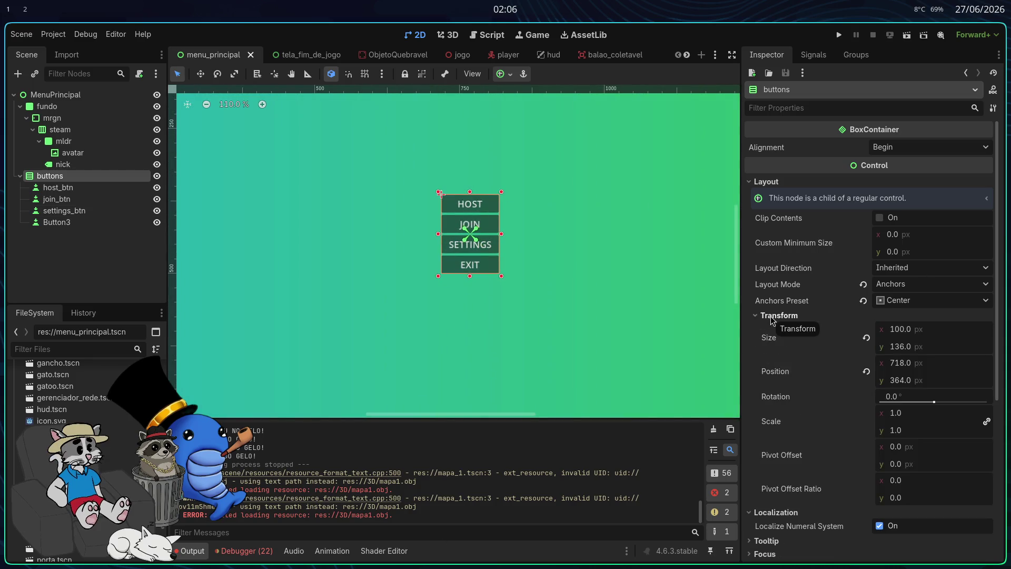
pyautogui.click(770, 317)
pyautogui.click(772, 437)
pyautogui.moveTo(889, 457)
pyautogui.mouseDown()
pyautogui.moveTo(929, 458)
pyautogui.moveTo(895, 462)
pyautogui.mouseUp()
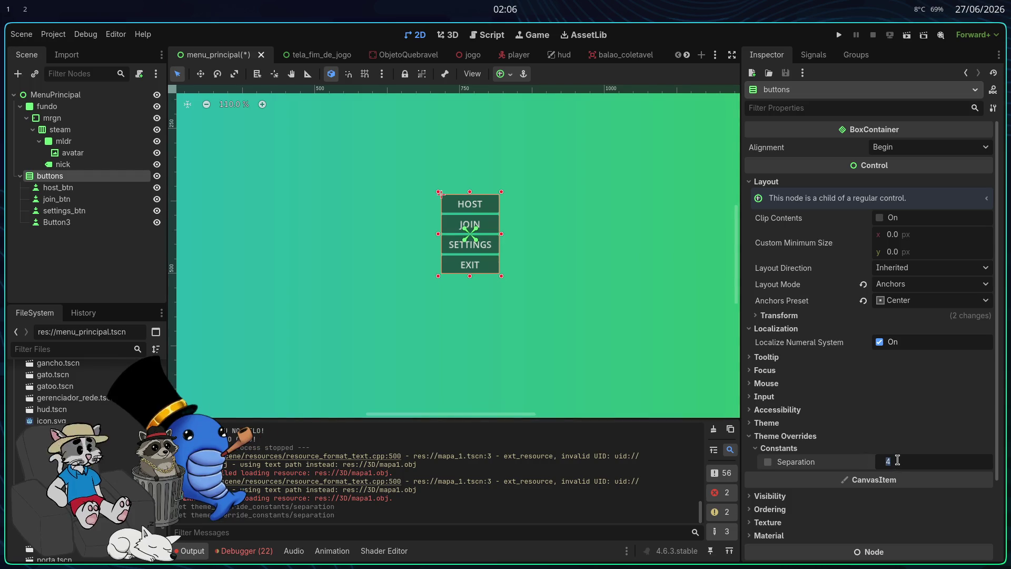
pyautogui.write('12')
pyautogui.press('Return')
pyautogui.scroll(-5, 536, 316)
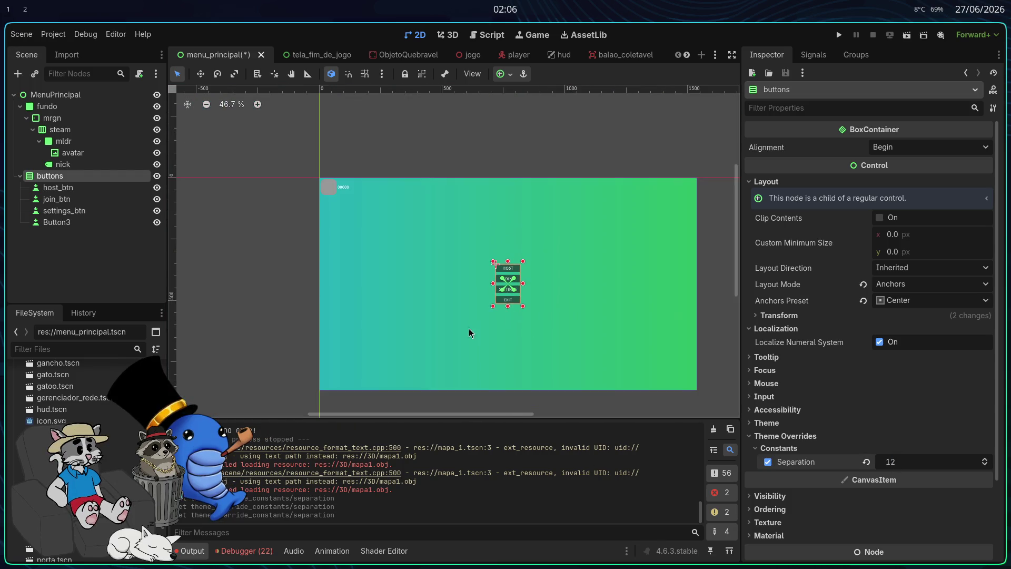
pyautogui.click(259, 298)
pyautogui.click(514, 299)
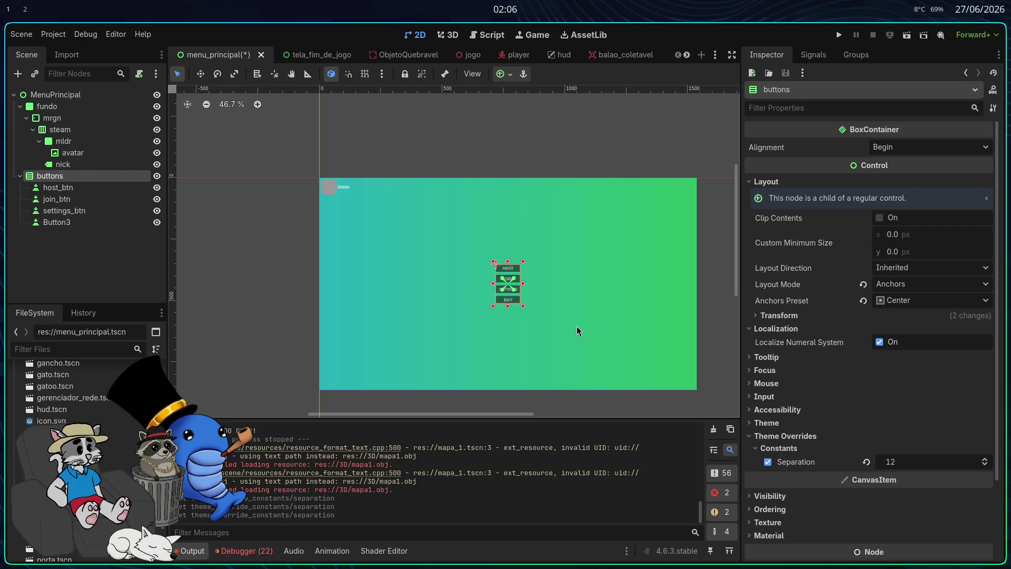
pyautogui.click(219, 235)
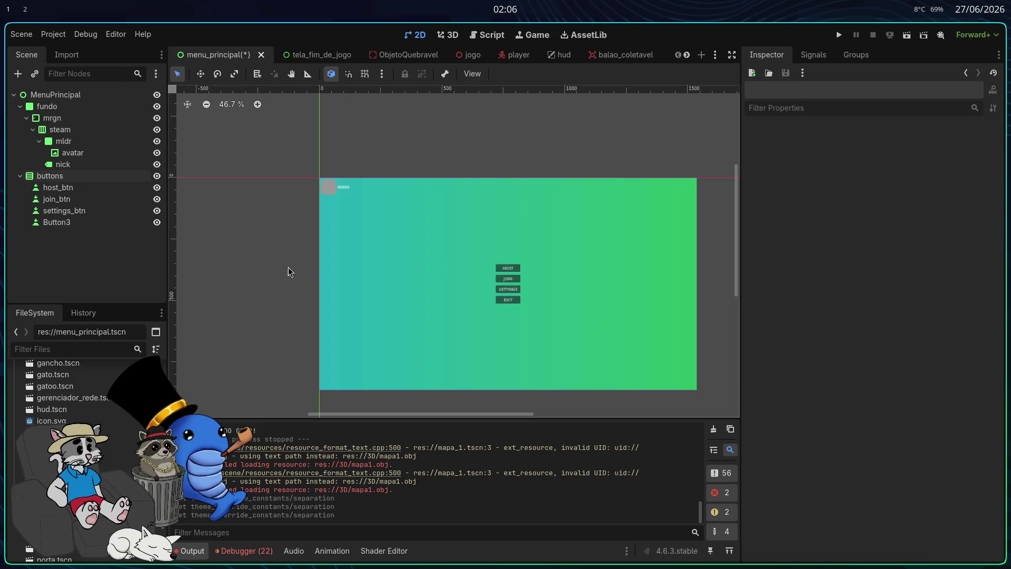
# - Add a new Label child node under MenuPrincipal
pyautogui.rightClick(24, 95)
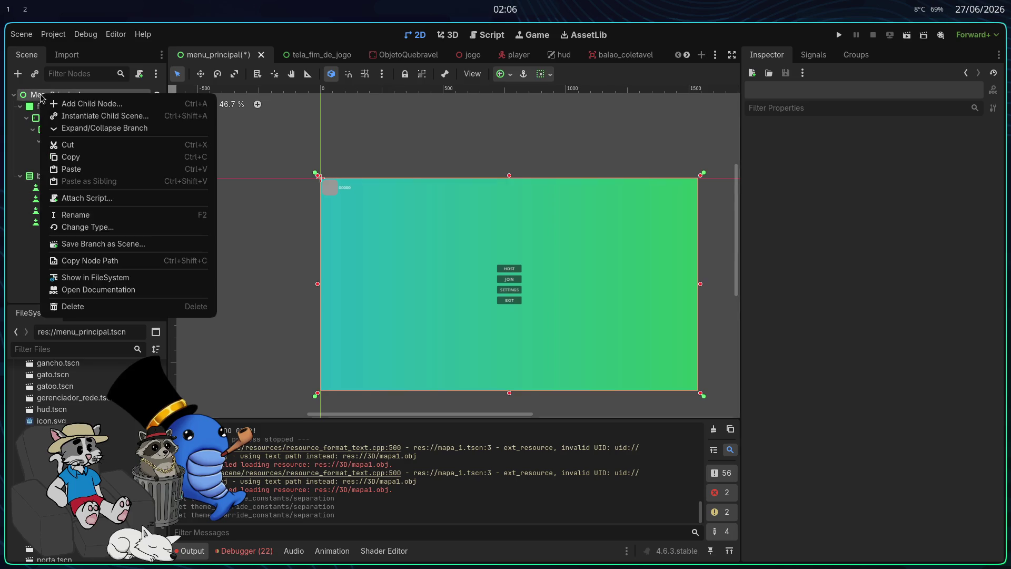
pyautogui.press('Escape')
pyautogui.click(17, 74)
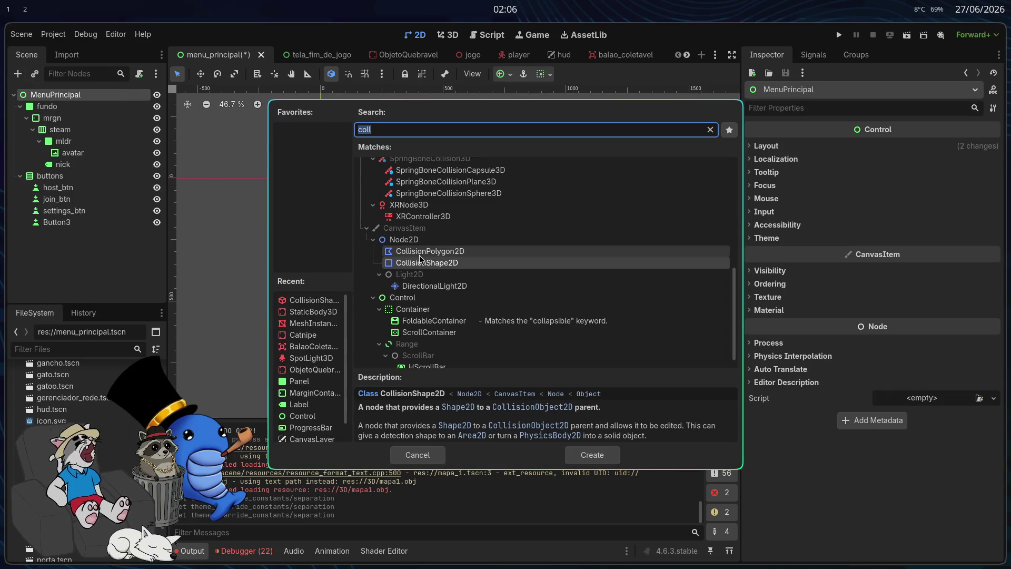
pyautogui.write('label')
pyautogui.press('Return')
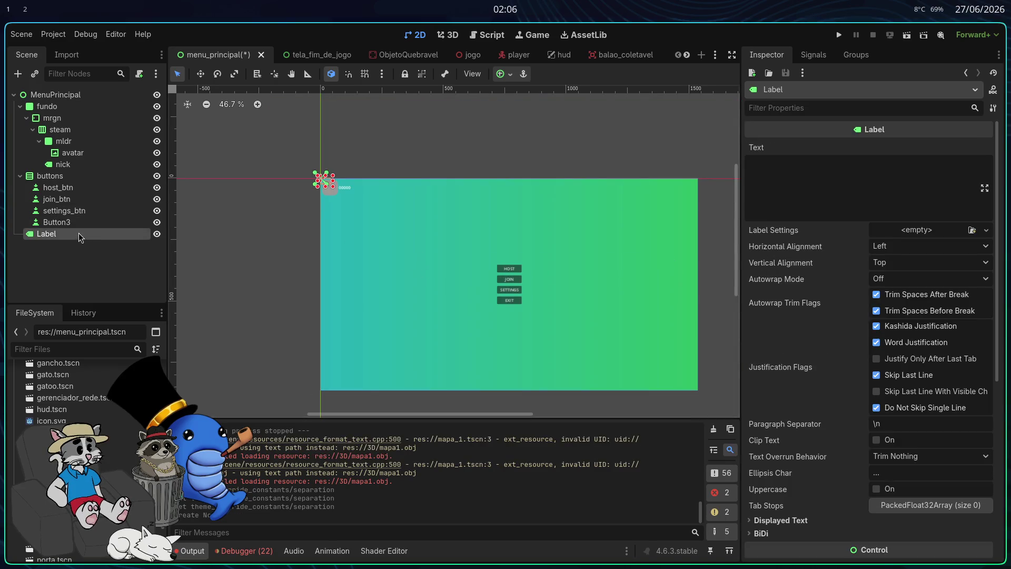
# - Anchor the Label to the bottom-right corner preset
pyautogui.click(497, 75)
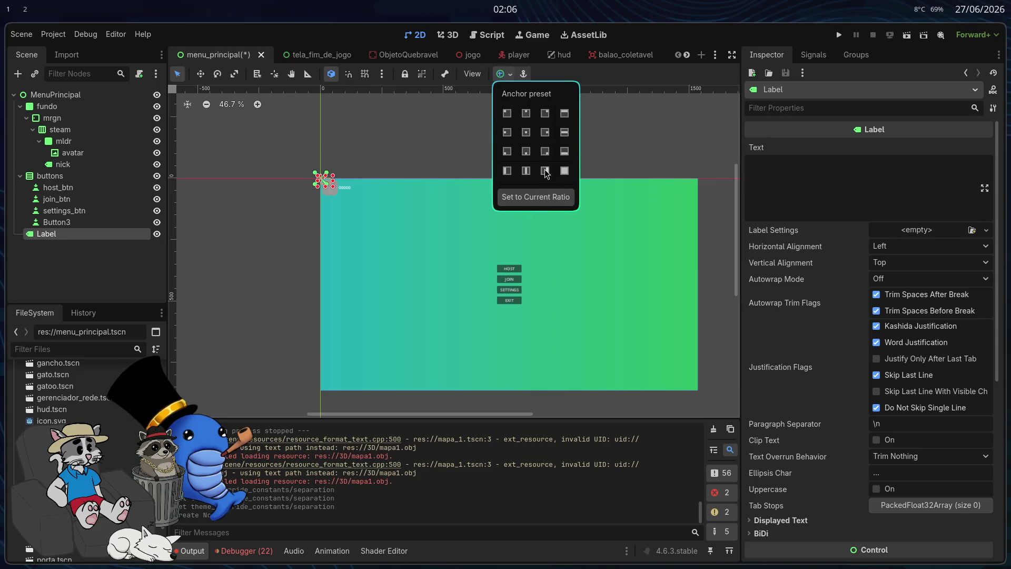
pyautogui.click(546, 157)
pyautogui.scroll(4, 674, 396)
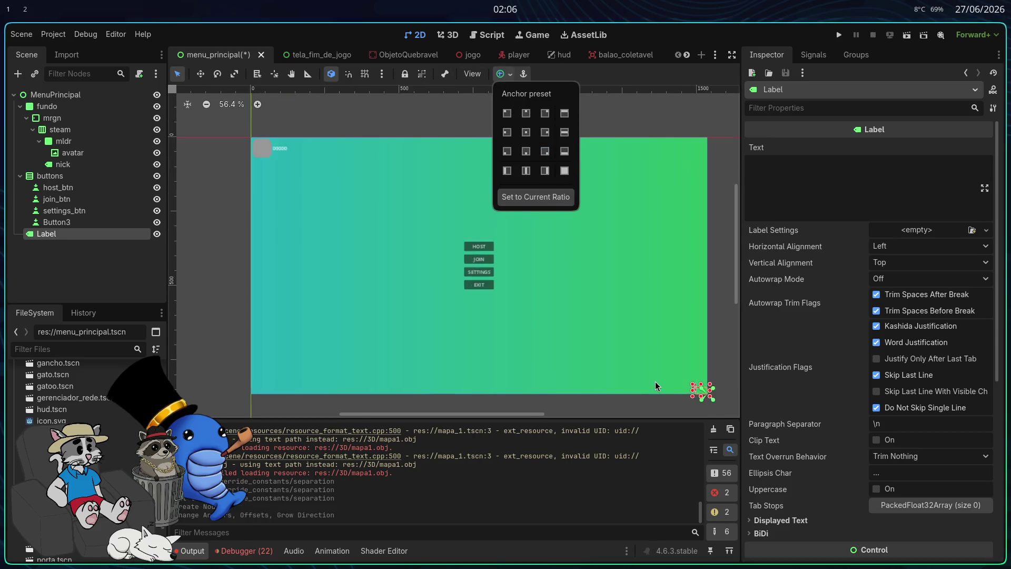
pyautogui.scroll(-3, 498, 393)
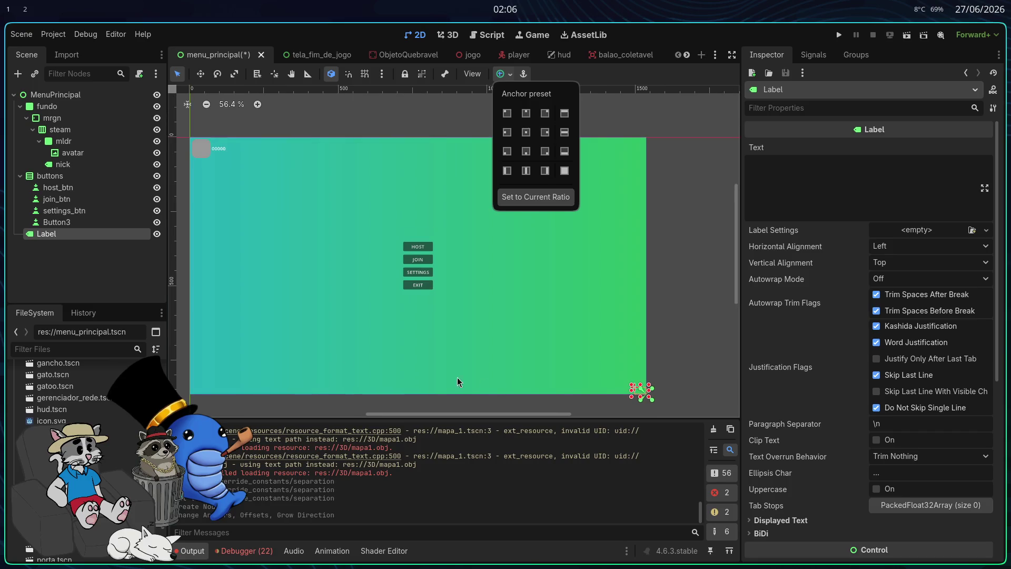
pyautogui.click(20, 176)
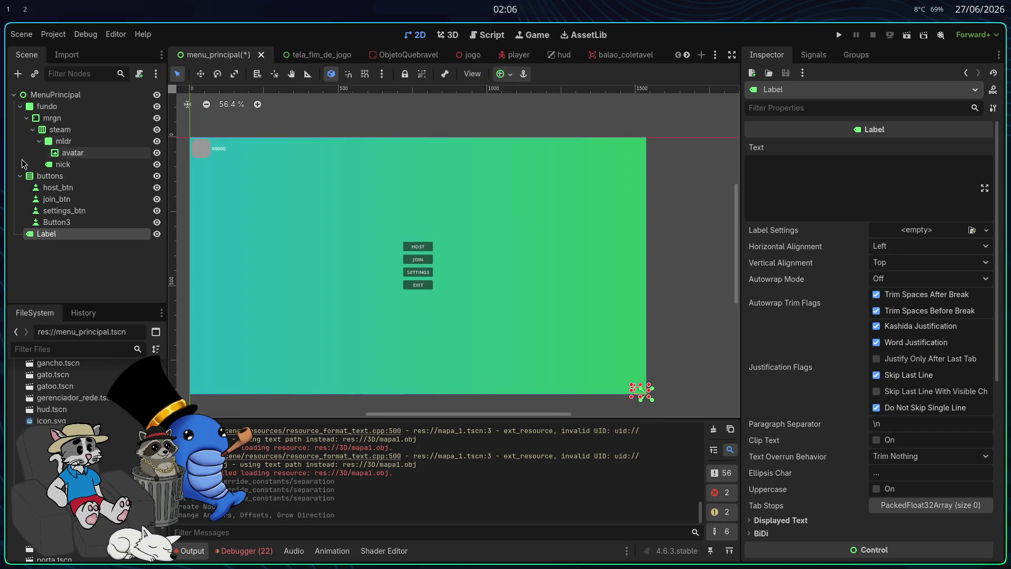
pyautogui.click(20, 176)
pyautogui.click(20, 107)
# - Reorder the Label in the scene tree so it sits below the buttons node
pyautogui.moveTo(42, 130); pyautogui.dragTo(42, 113)
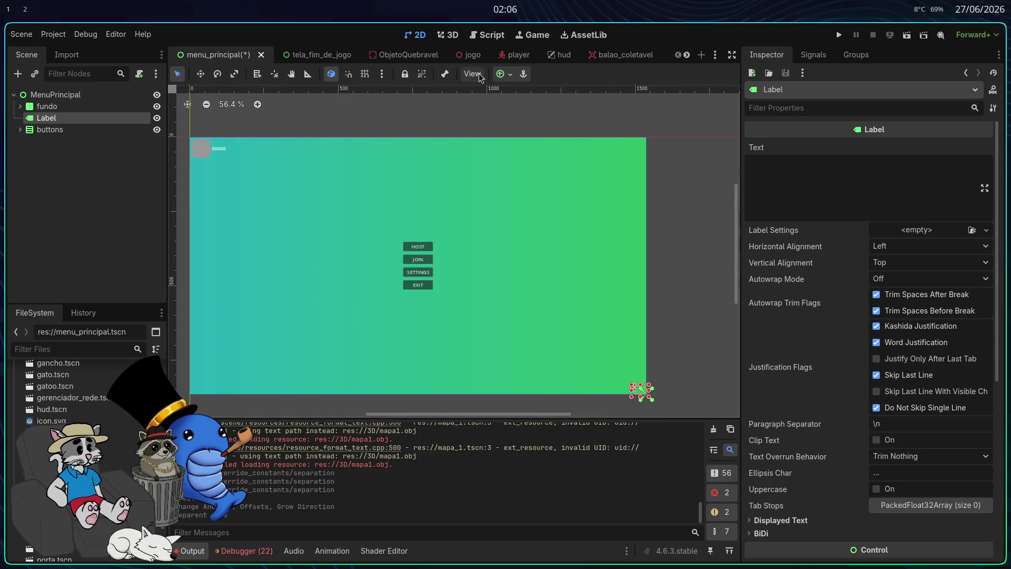
pyautogui.click(505, 74)
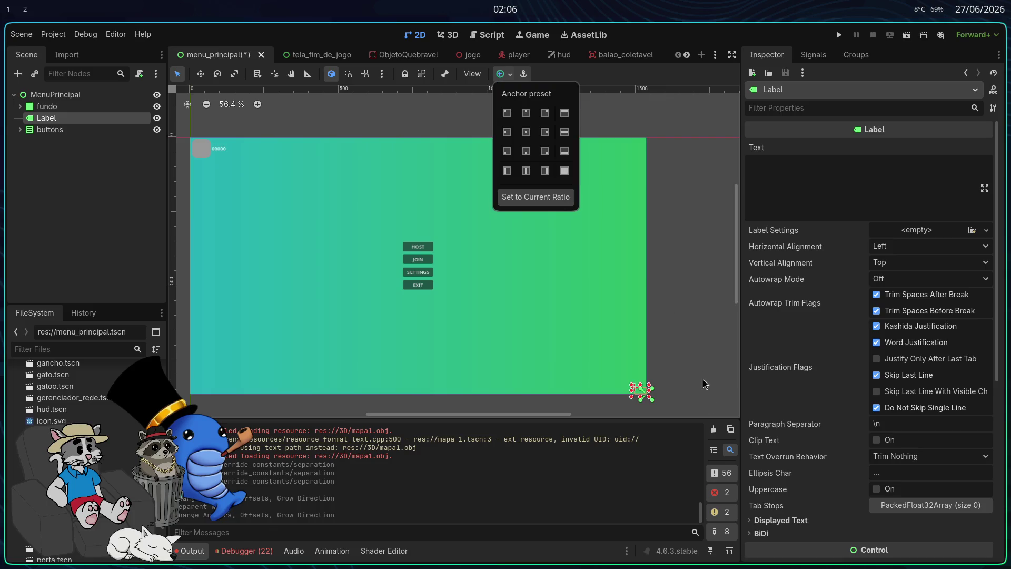
pyautogui.hscroll(-5, 647, 363)
pyautogui.scroll(-3, 647, 338)
pyautogui.scroll(10, 647, 338)
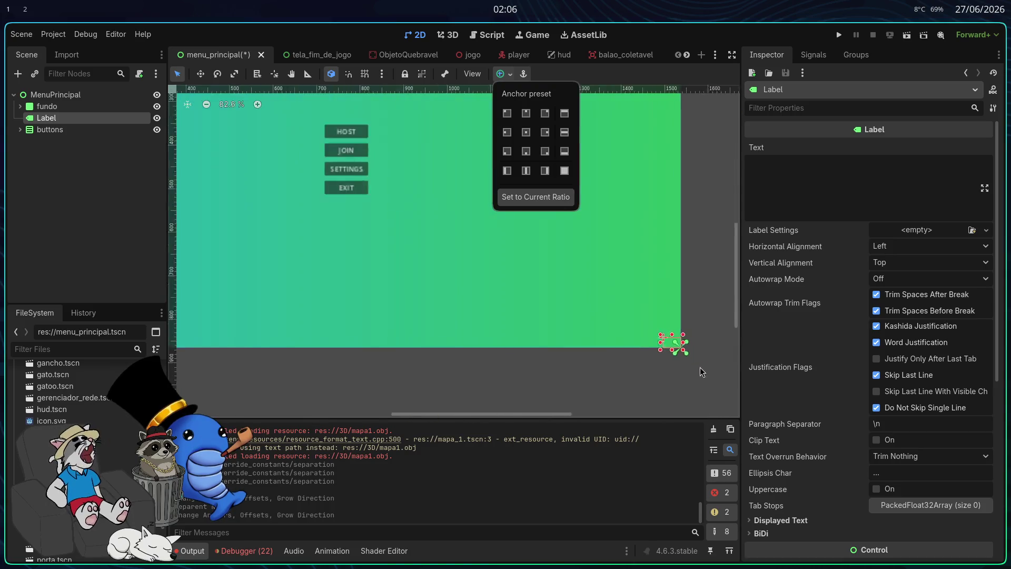
pyautogui.scroll(-6, 664, 329)
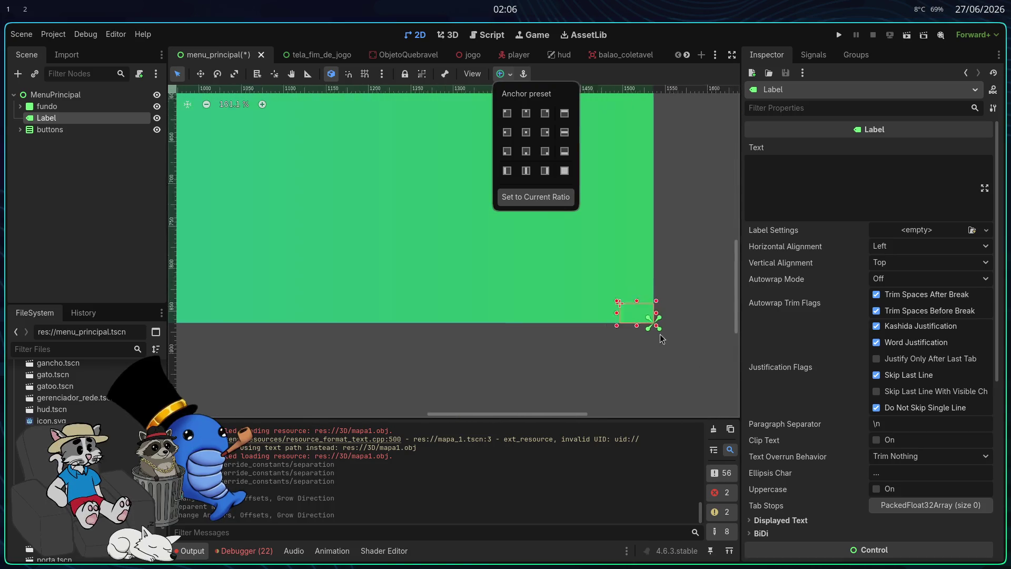
pyautogui.click(46, 126)
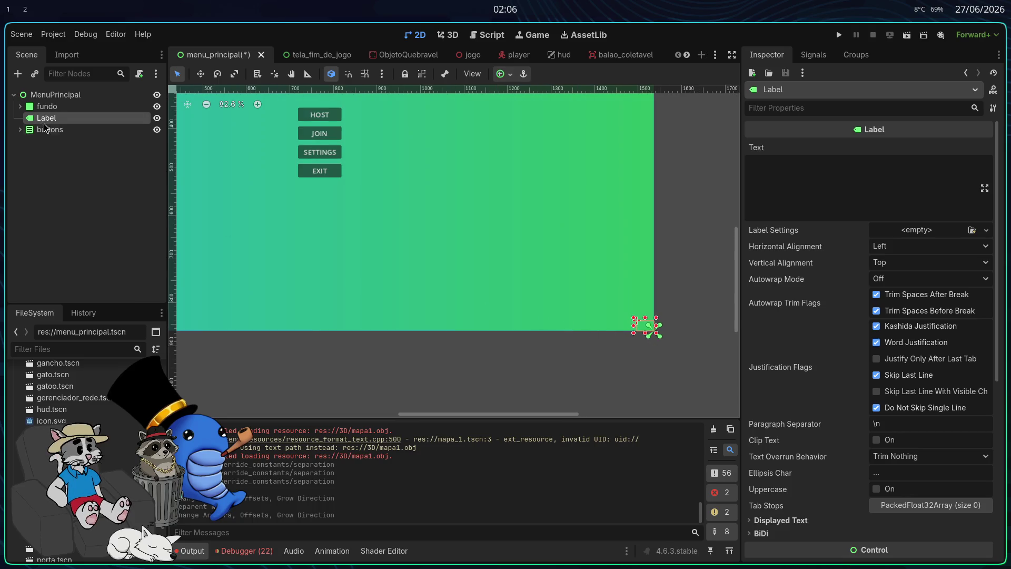
pyautogui.moveTo(46, 118); pyautogui.dragTo(46, 138)
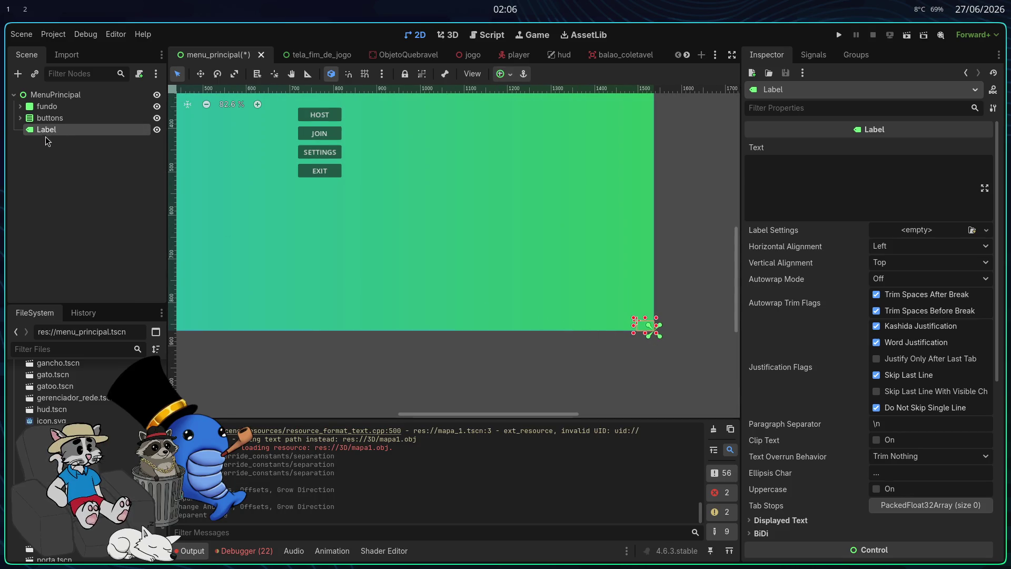
# - Position the Label box at the menu's bottom-right corner, undoing a stray move
pyautogui.scroll(10, 649, 337)
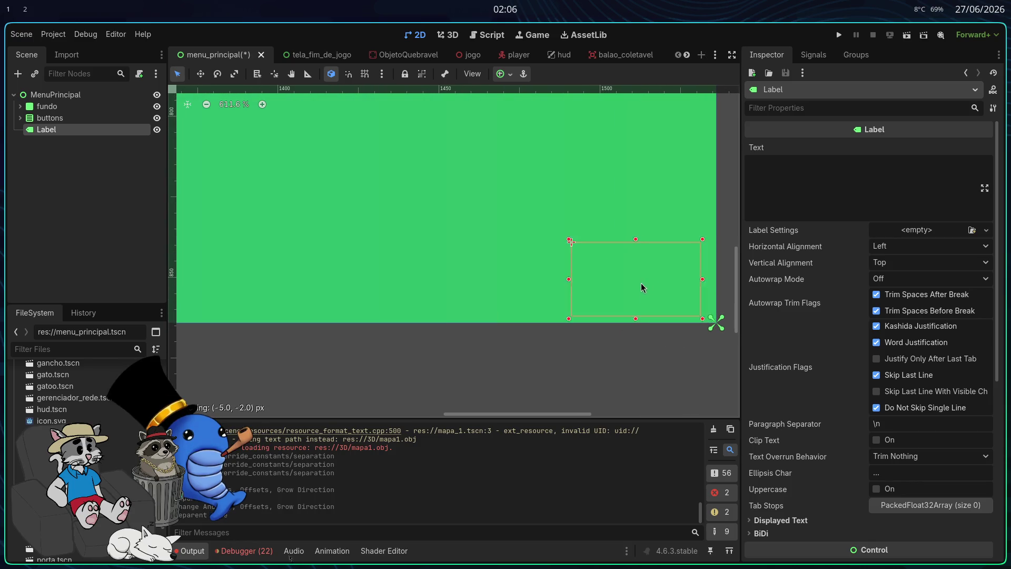
pyautogui.moveTo(635, 283); pyautogui.dragTo(643, 284)
pyautogui.hotkey('ctrl', 'z')
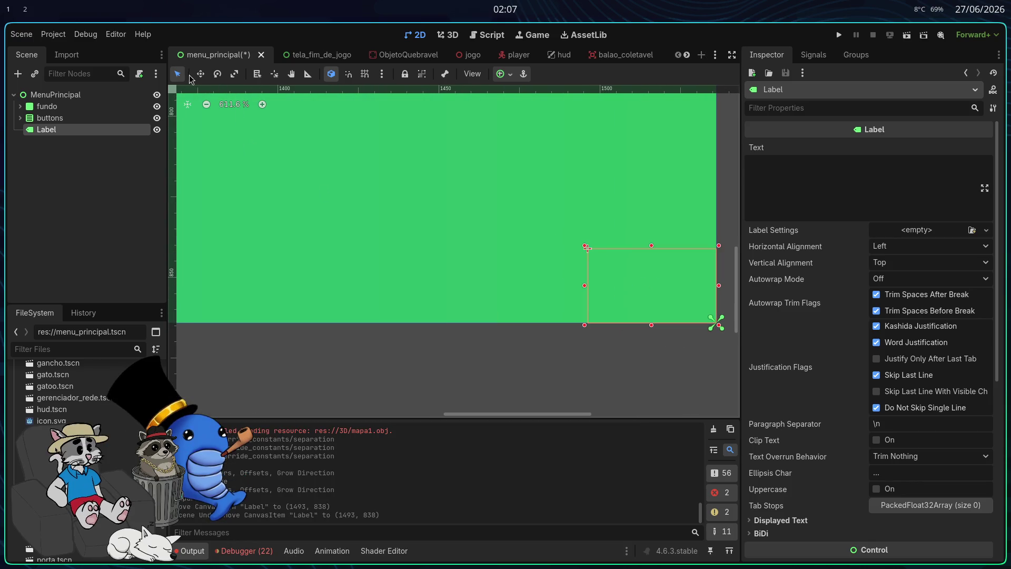
pyautogui.moveTo(639, 275); pyautogui.dragTo(635, 277)
# - Set the Label's text to 'DEV BY ZEKER'
pyautogui.click(872, 174)
pyautogui.write('C')
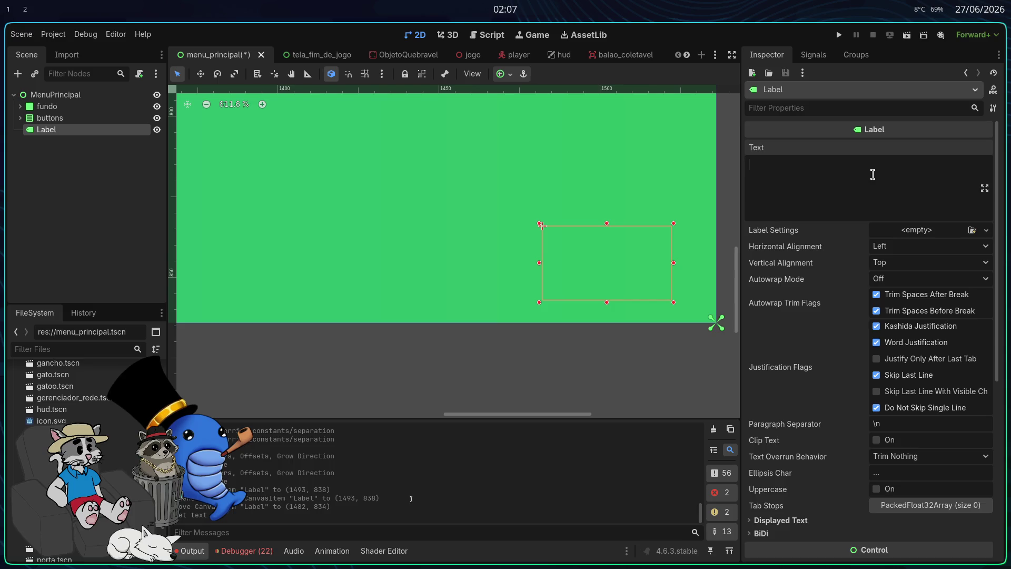
pyautogui.write('DEV BY ZEKER')
# - Set both horizontal and vertical alignment of the Label to Center
pyautogui.scroll(-10, 722, 247)
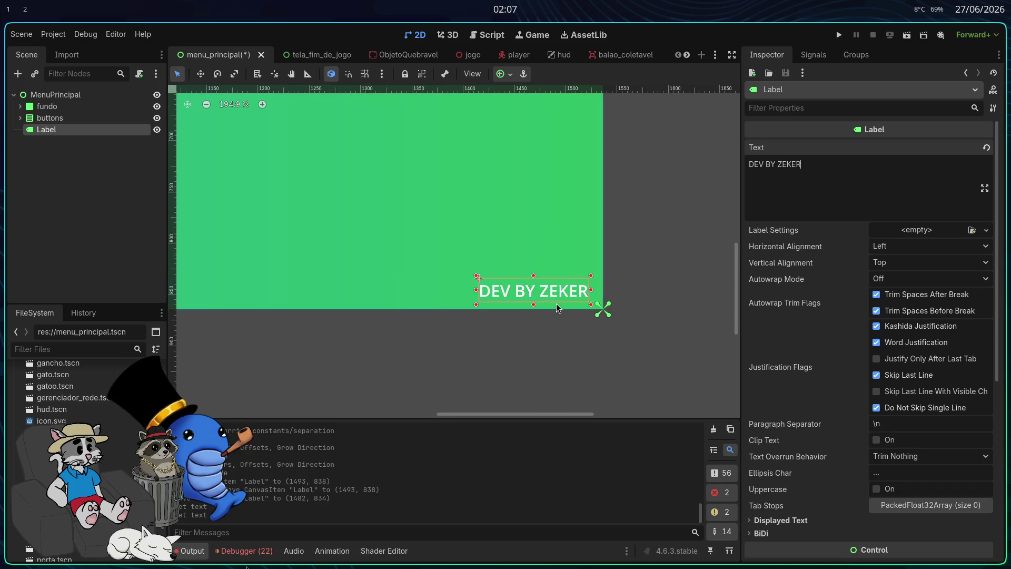
pyautogui.scroll(3, 603, 328)
pyautogui.scroll(1, 604, 328)
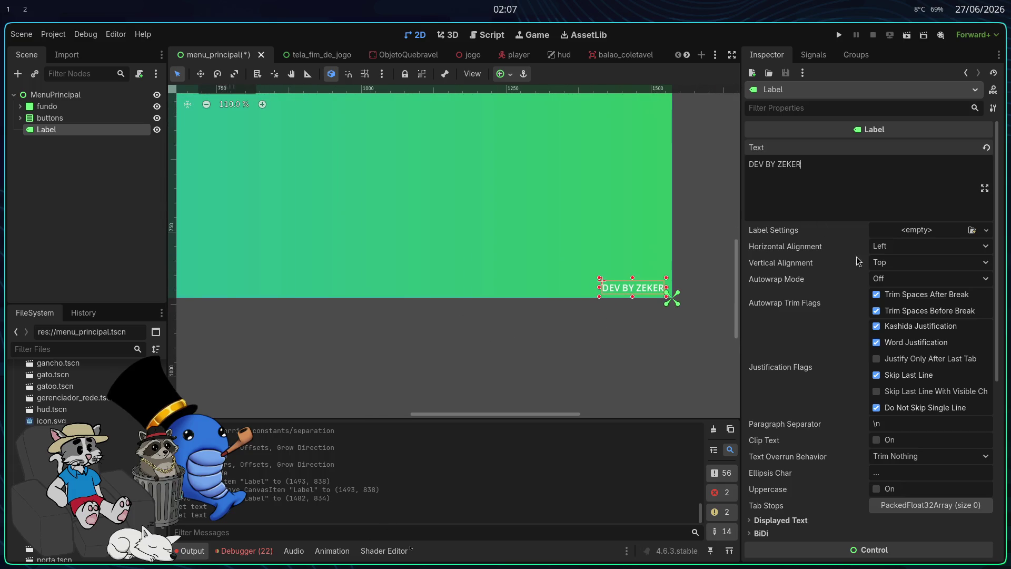
pyautogui.click(925, 249)
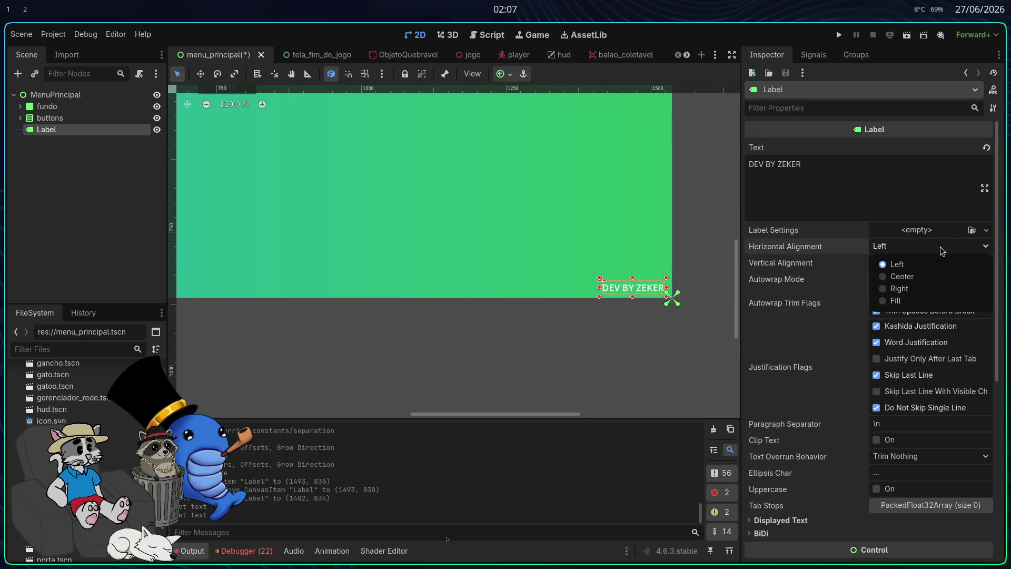
pyautogui.click(892, 275)
pyautogui.click(891, 264)
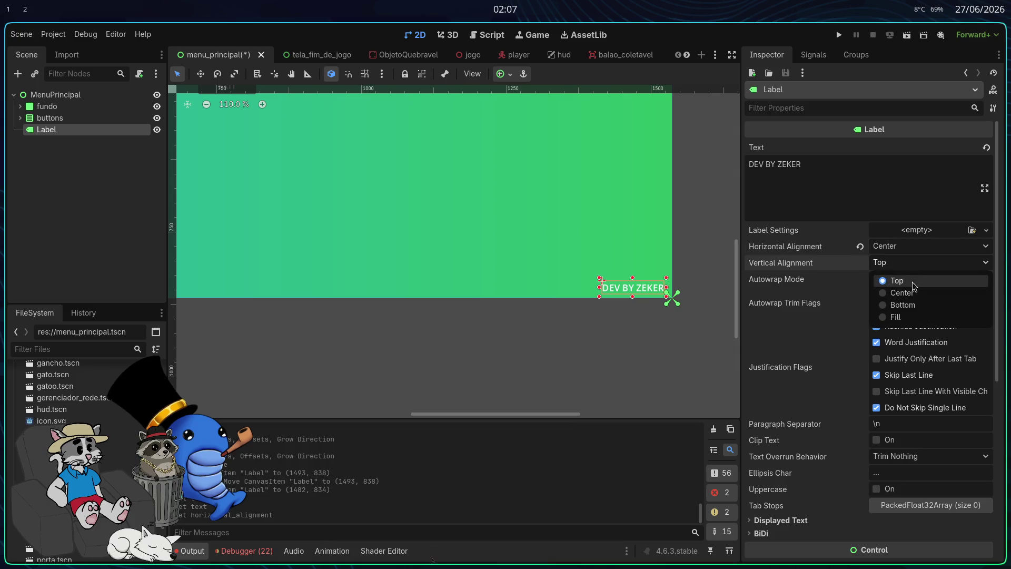
pyautogui.click(905, 294)
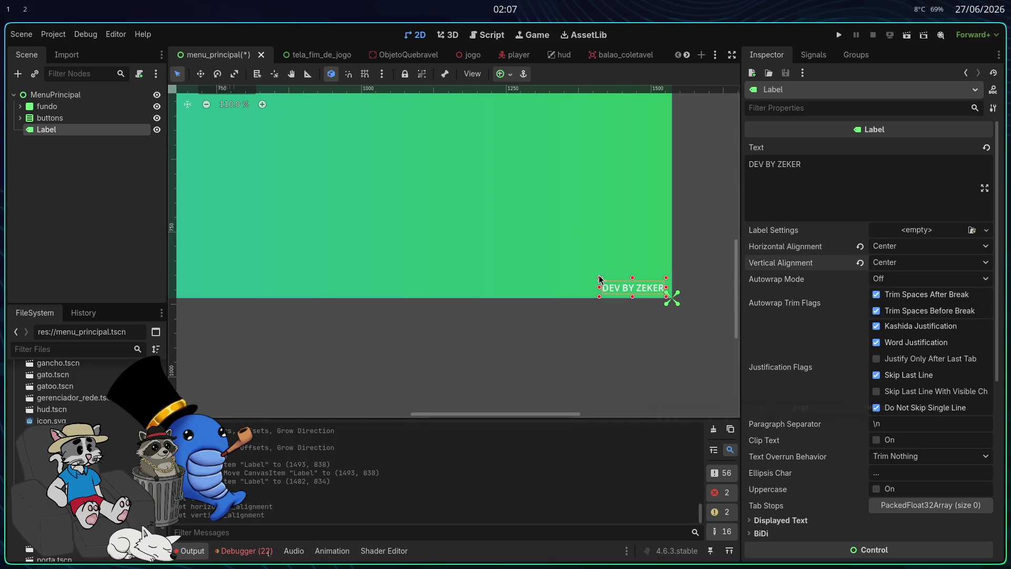
# - Adjust the label box on the canvas, undoing the leftward resize
pyautogui.click(599, 278)
pyautogui.moveTo(592, 276); pyautogui.dragTo(612, 283)
pyautogui.click(611, 283)
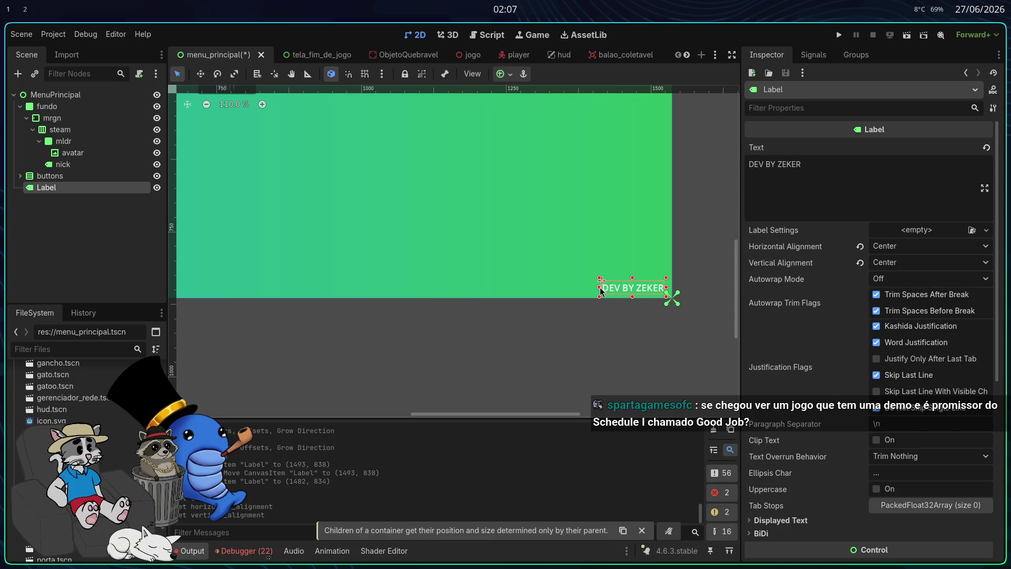
pyautogui.moveTo(516, 286); pyautogui.dragTo(532, 289)
pyautogui.hotkey('ctrl', 'z')
# - Create a new LabelSettings resource for the Label and expand its Font section
pyautogui.click(830, 184)
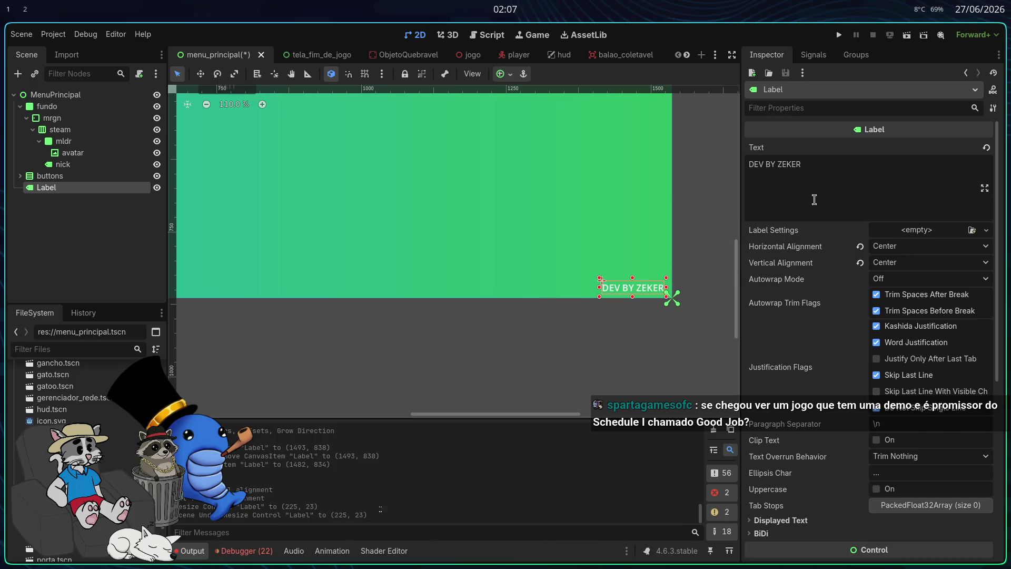
pyautogui.click(930, 230)
pyautogui.click(940, 261)
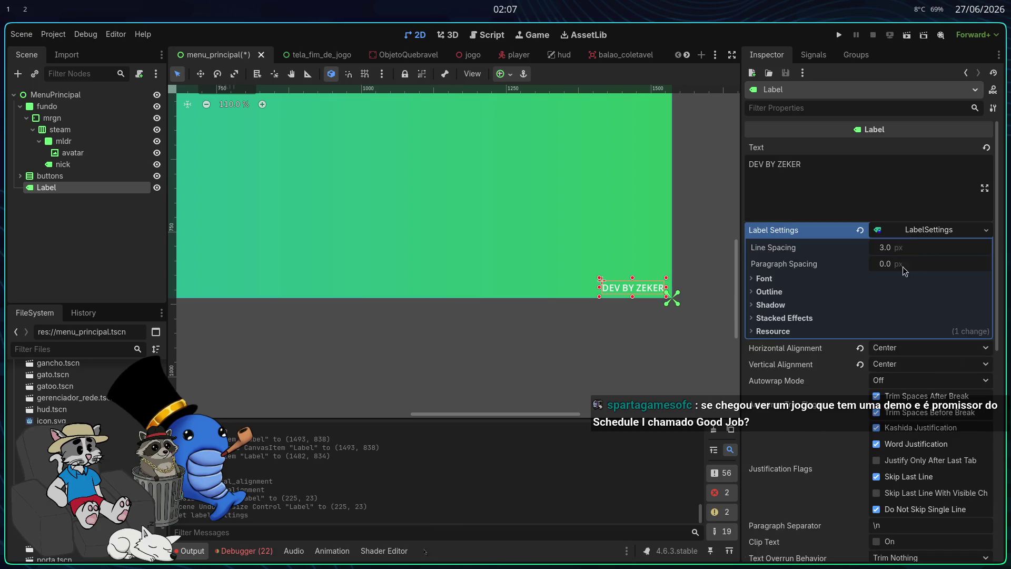
pyautogui.click(761, 279)
# - Try FontFile, FontVariation and then SystemFont as the label's font
pyautogui.click(949, 295)
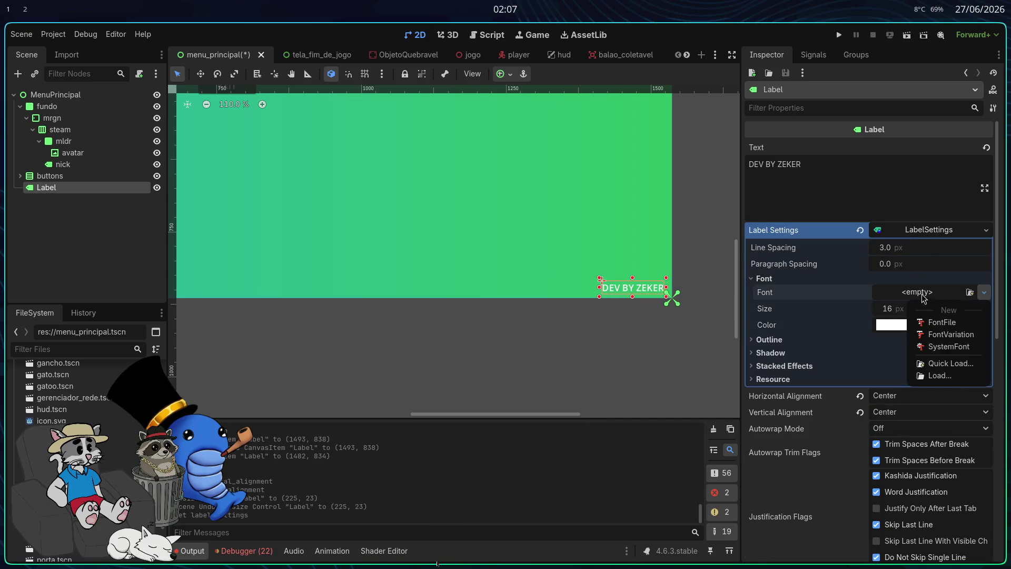
pyautogui.click(941, 322)
pyautogui.click(863, 293)
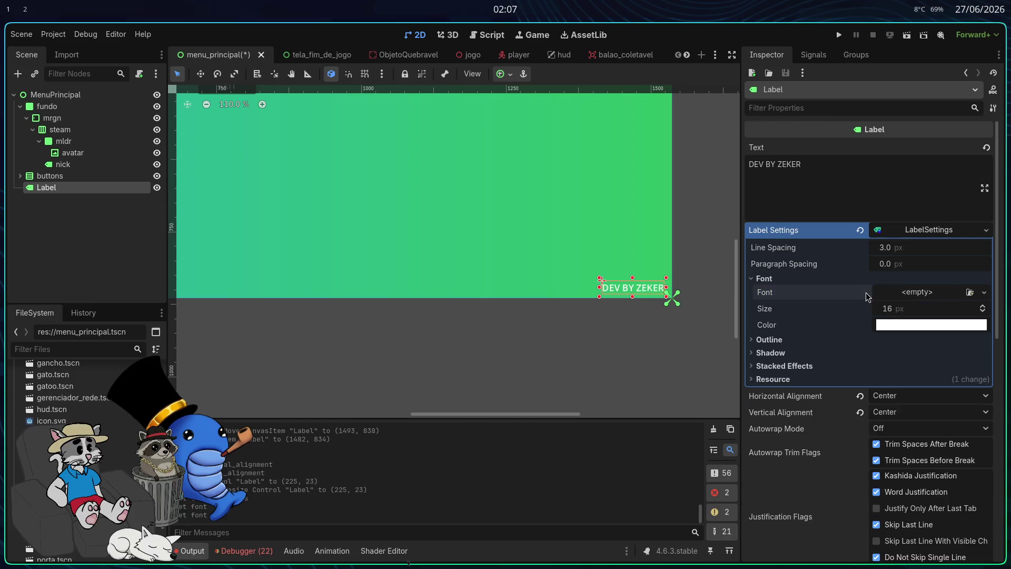
pyautogui.click(938, 292)
pyautogui.click(943, 334)
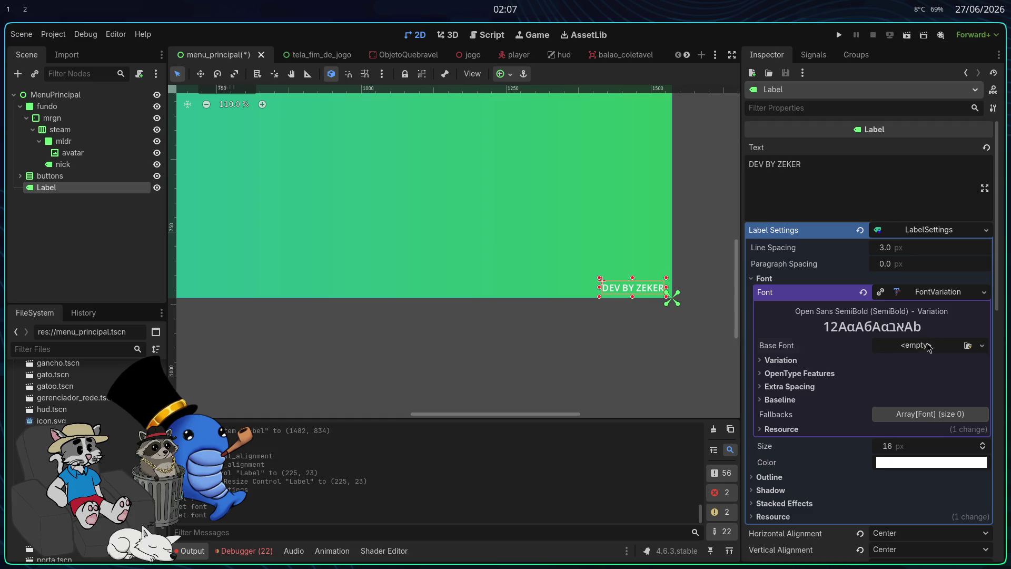
pyautogui.click(926, 346)
pyautogui.click(921, 347)
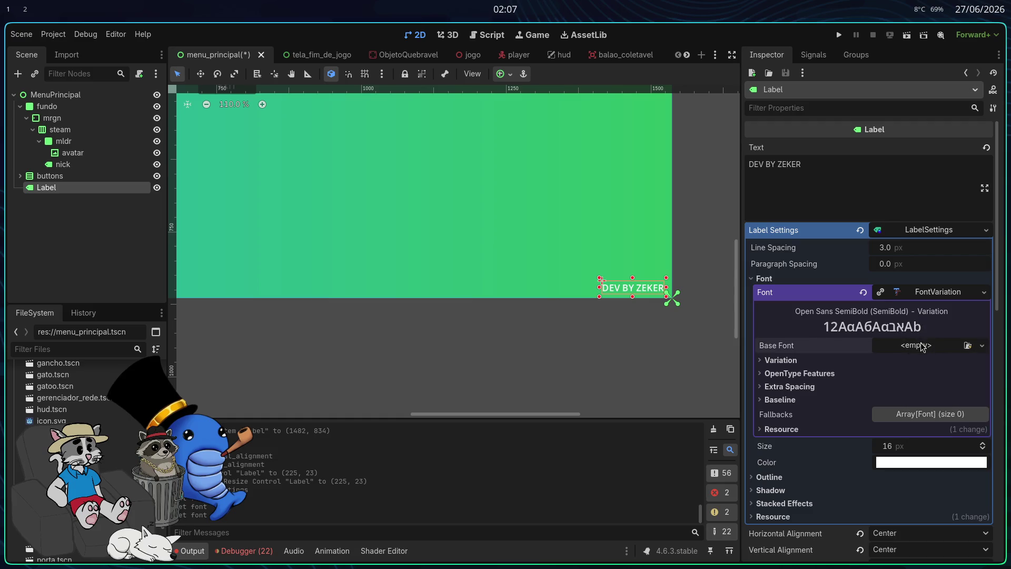
pyautogui.click(863, 292)
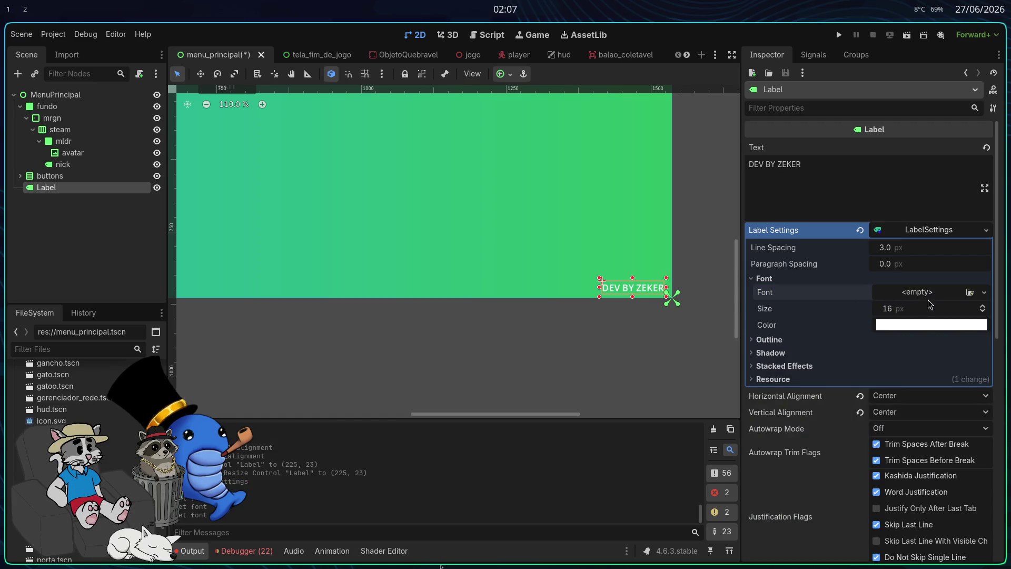
pyautogui.click(922, 293)
pyautogui.click(938, 348)
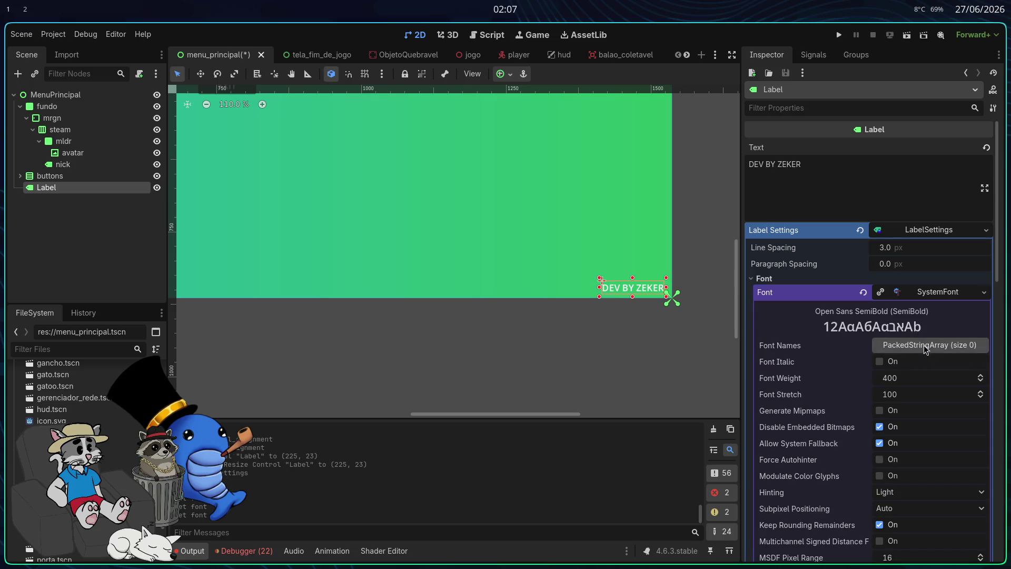
# - Test SystemFont weight 575 and italic, then clear the font back to <empty>
pyautogui.scroll(-2, 899, 312)
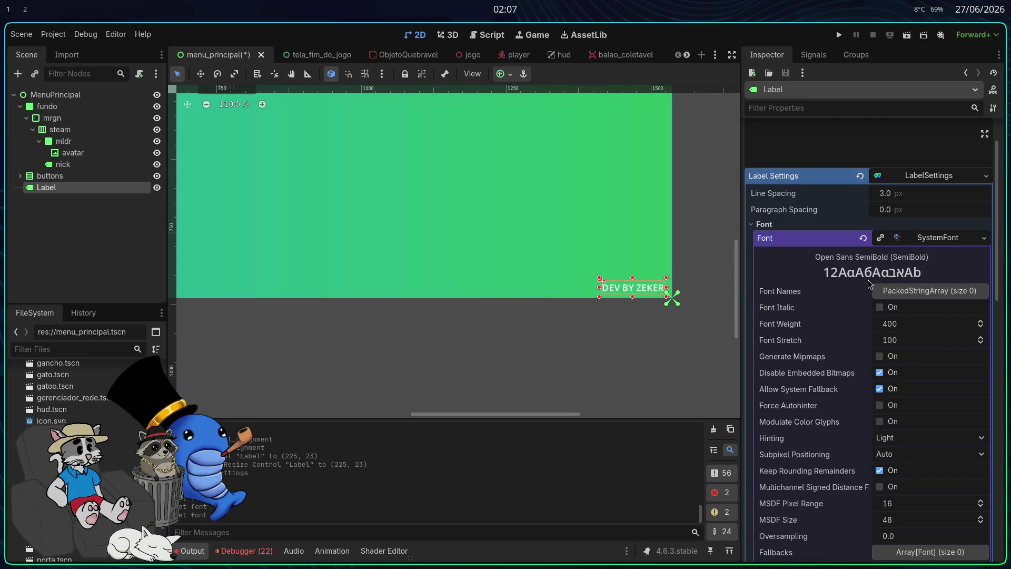
pyautogui.scroll(-2, 881, 394)
pyautogui.scroll(-2, 898, 347)
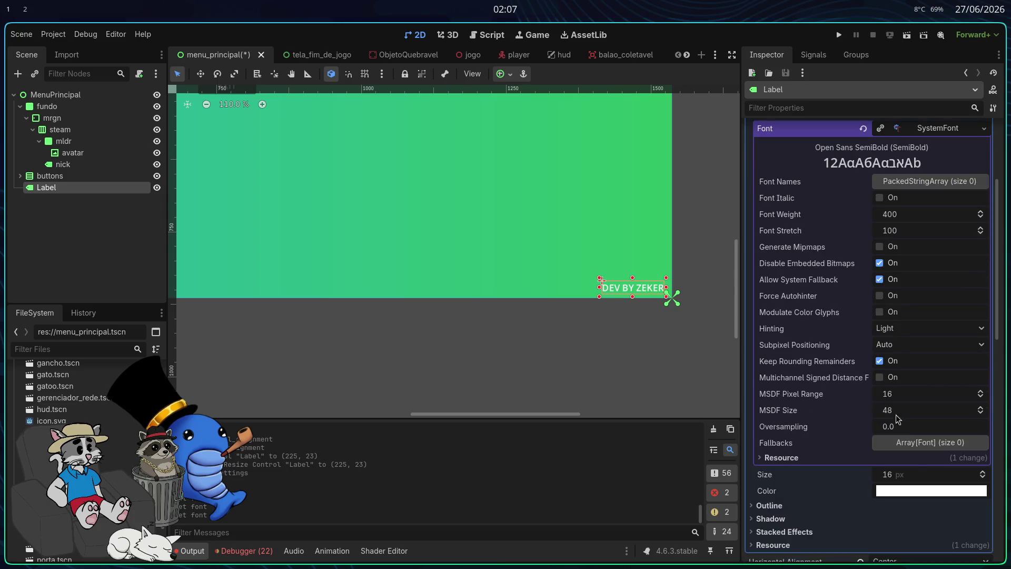
pyautogui.moveTo(899, 214); pyautogui.dragTo(948, 214)
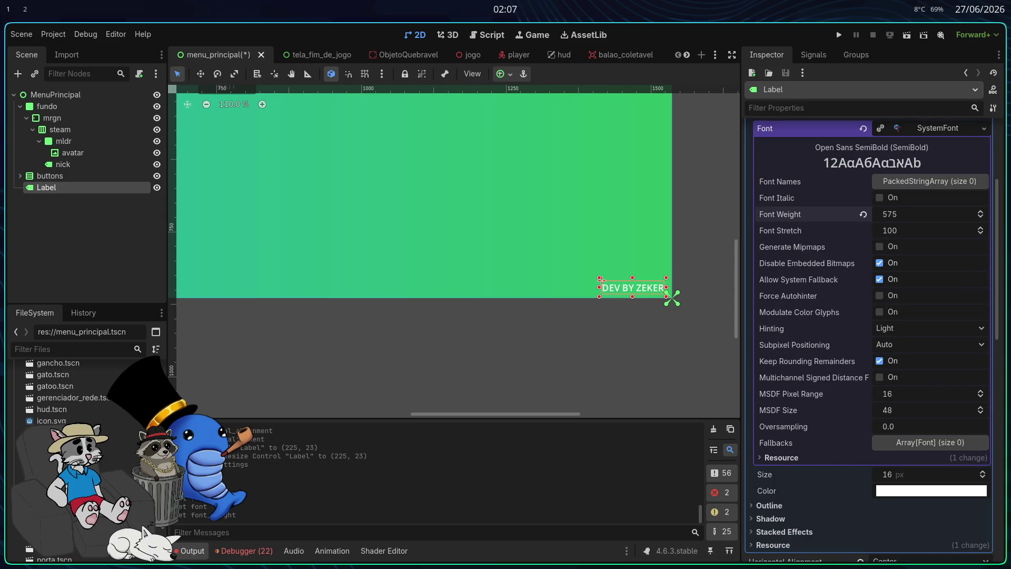
pyautogui.scroll(6, 864, 218)
pyautogui.click(862, 361)
pyautogui.click(863, 292)
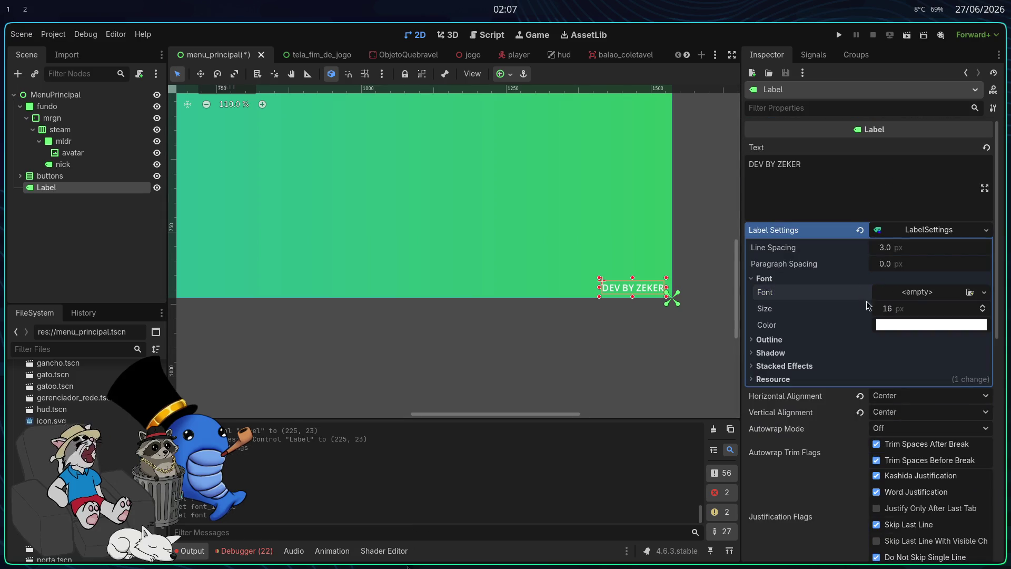
# - Set the LabelSettings font size to 32, keep the white colour, and expand Outline
pyautogui.click(899, 311)
pyautogui.write('32')
pyautogui.press('Return')
pyautogui.click(906, 326)
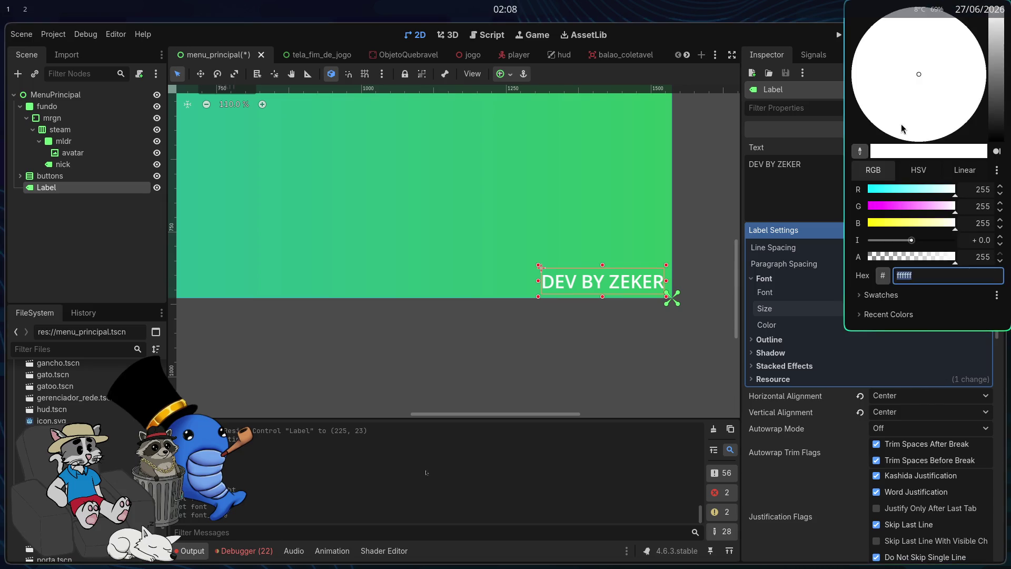
pyautogui.moveTo(994, 100)
pyautogui.mouseDown()
pyautogui.moveTo(994, 13)
pyautogui.moveTo(995, 144)
pyautogui.moveTo(980, 10)
pyautogui.mouseUp()
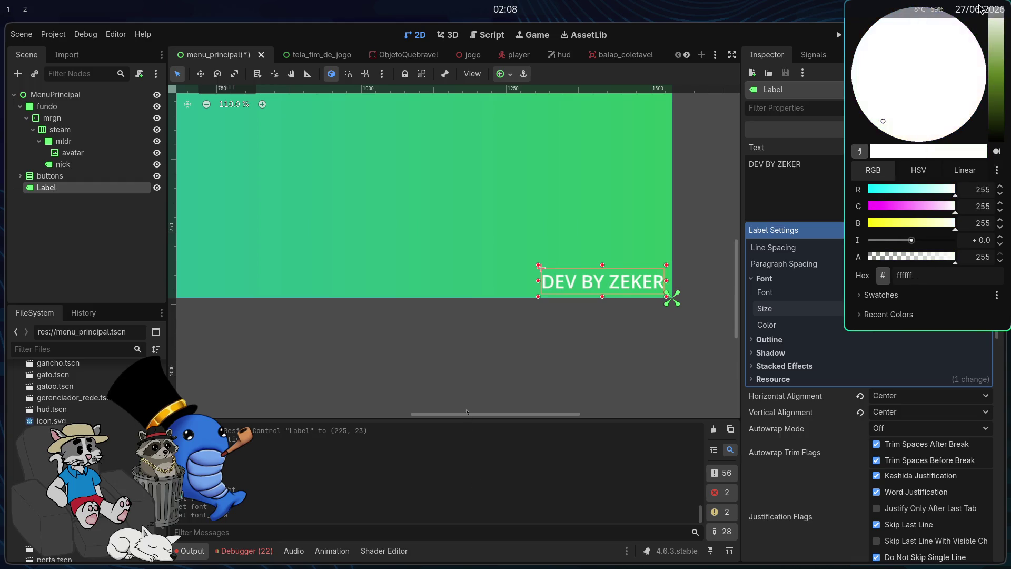
pyautogui.click(748, 276)
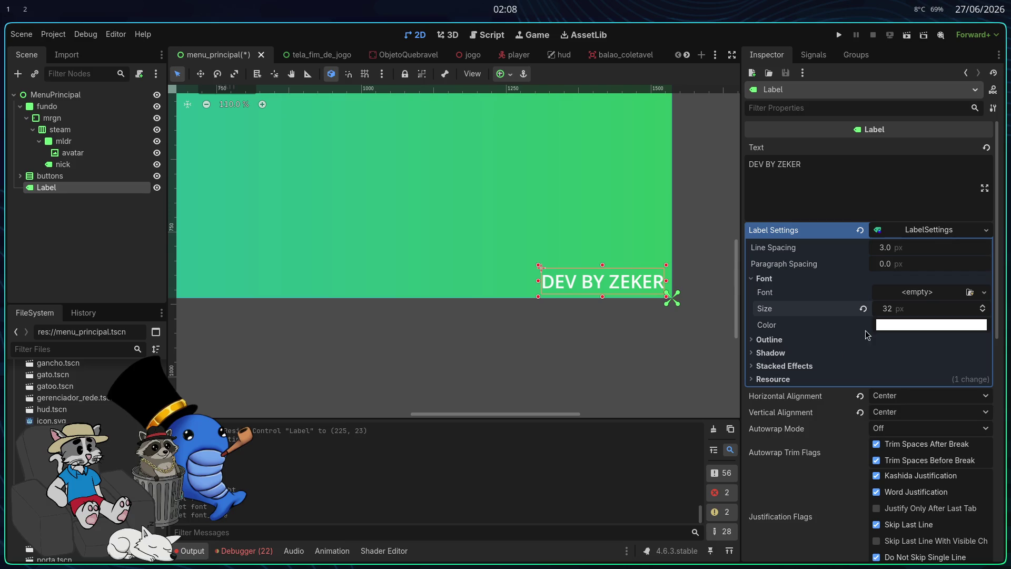
pyautogui.click(777, 343)
# - Give the label a black outline with size 6
pyautogui.write('3')
pyautogui.click(904, 371)
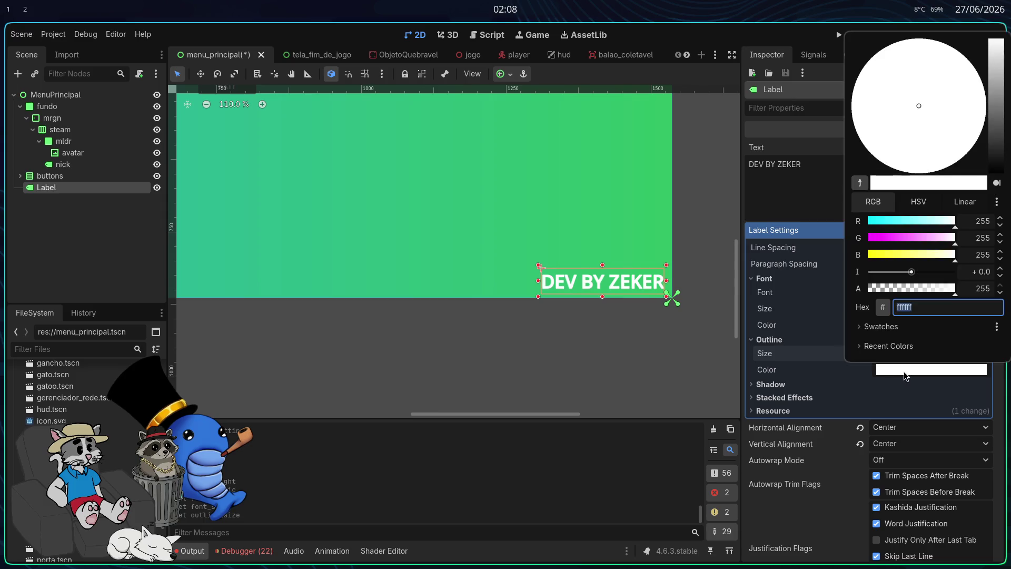
pyautogui.click(885, 221)
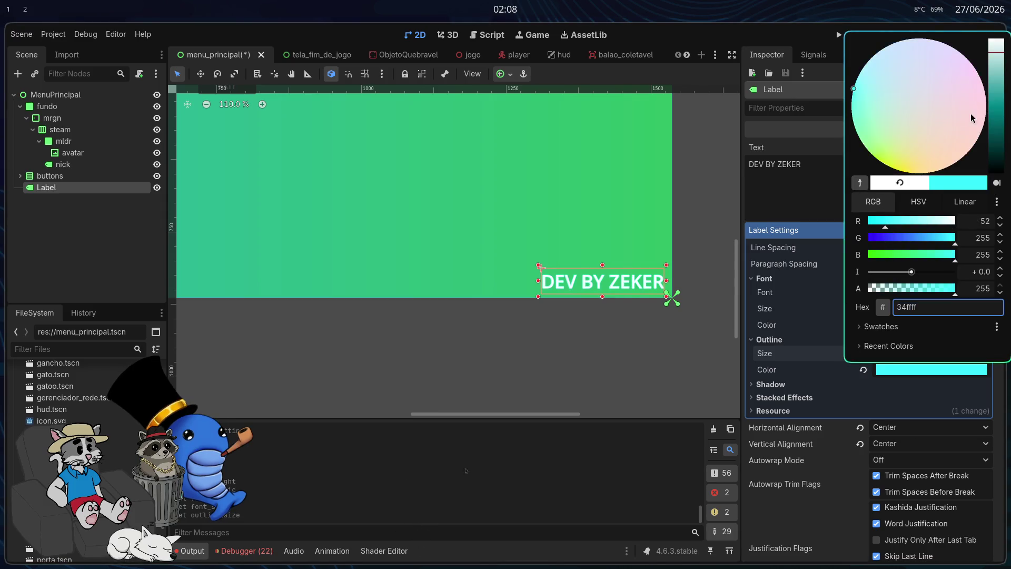
pyautogui.moveTo(996, 138); pyautogui.dragTo(995, 176)
pyautogui.click(829, 362)
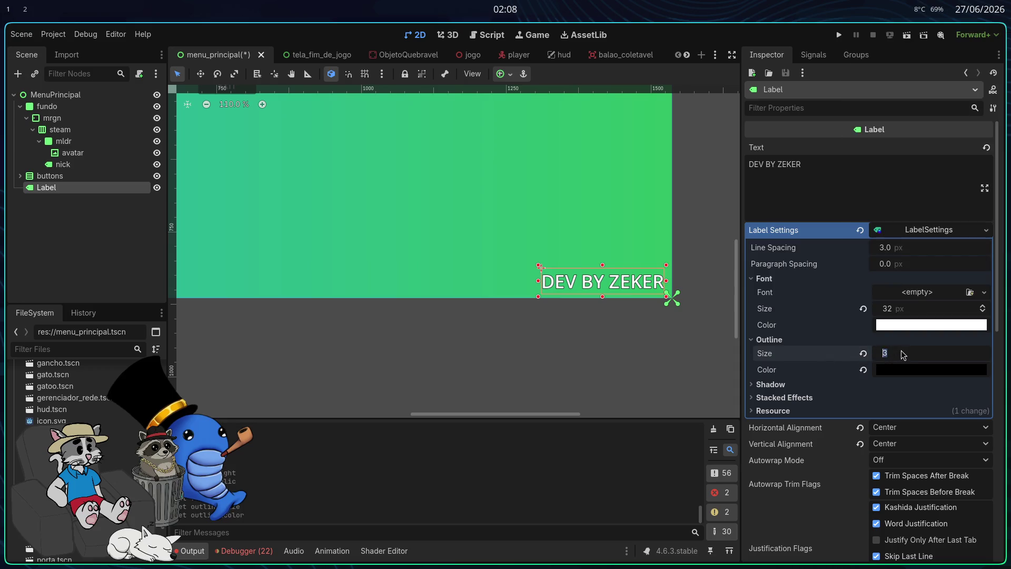
pyautogui.click(901, 349)
pyautogui.write('6')
pyautogui.press('Return')
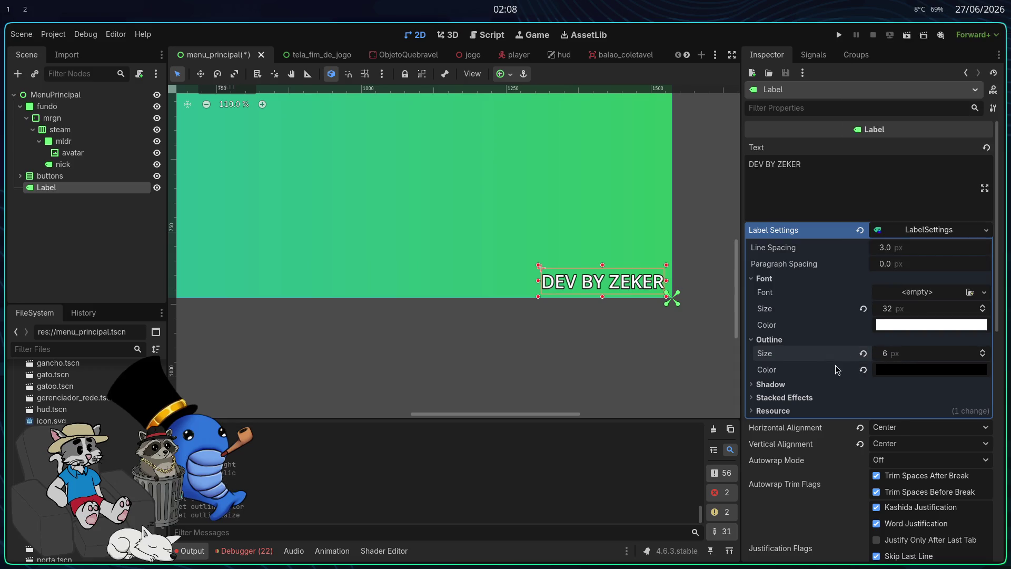
# - Try a different shadow size, view the resource details, then save and run the project
pyautogui.click(758, 385)
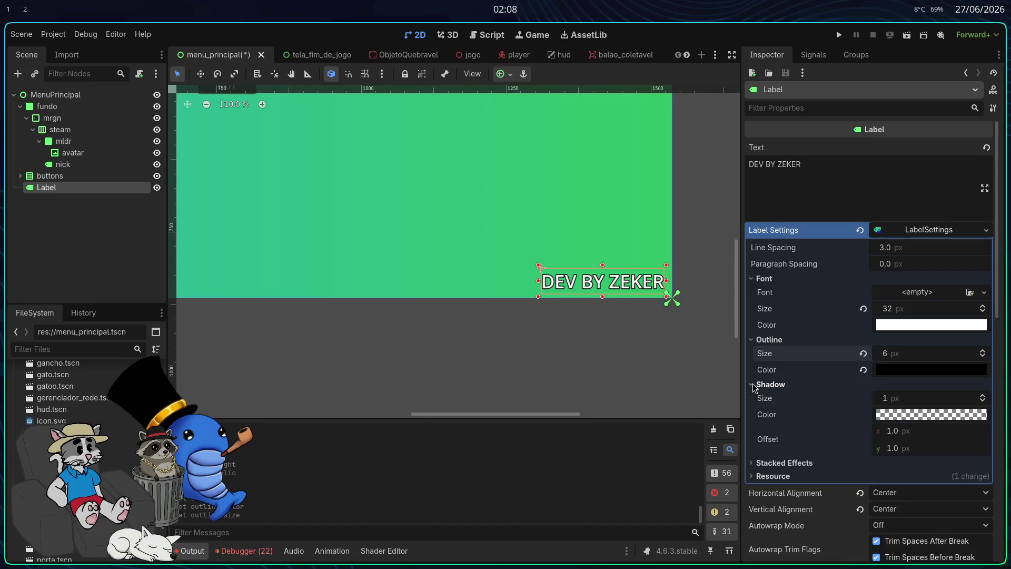
pyautogui.moveTo(885, 400); pyautogui.dragTo(927, 400)
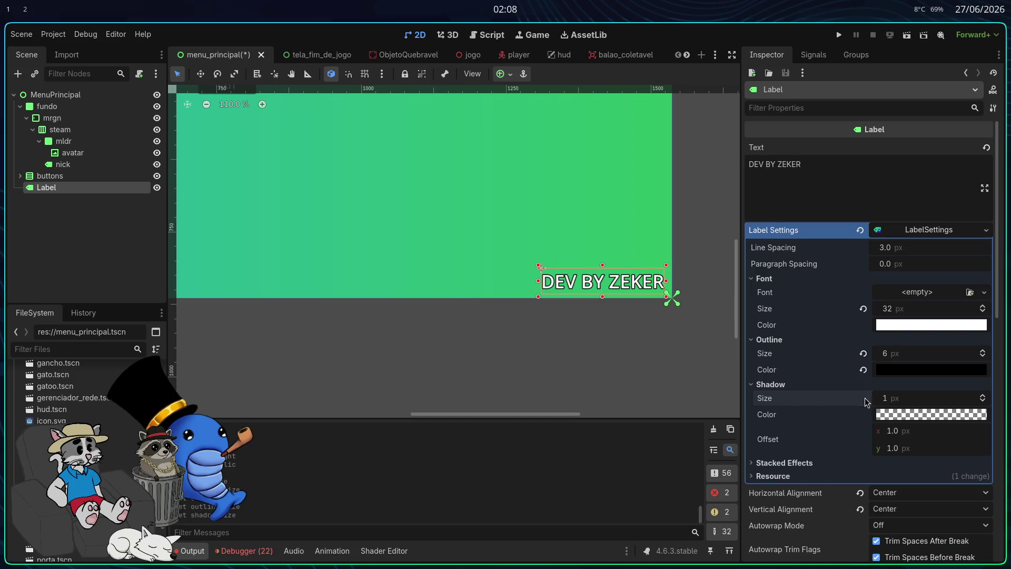
pyautogui.click(750, 389)
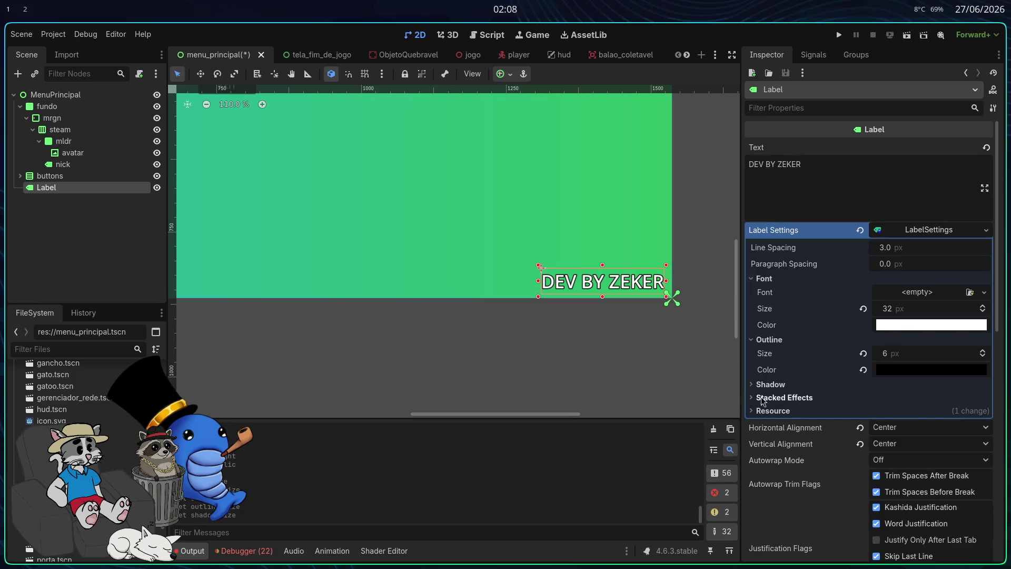
pyautogui.click(758, 398)
pyautogui.click(758, 398)
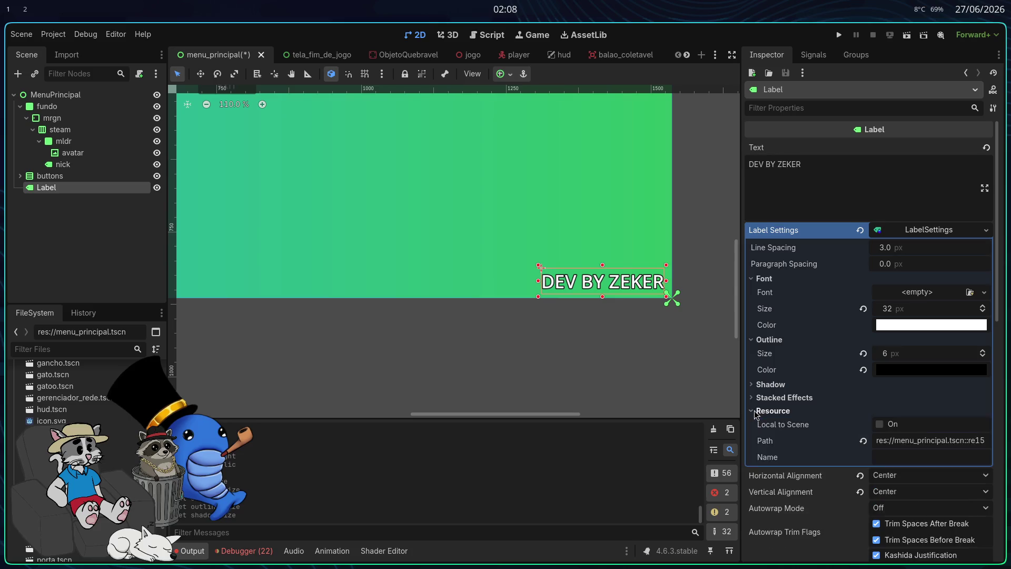
pyautogui.click(839, 35)
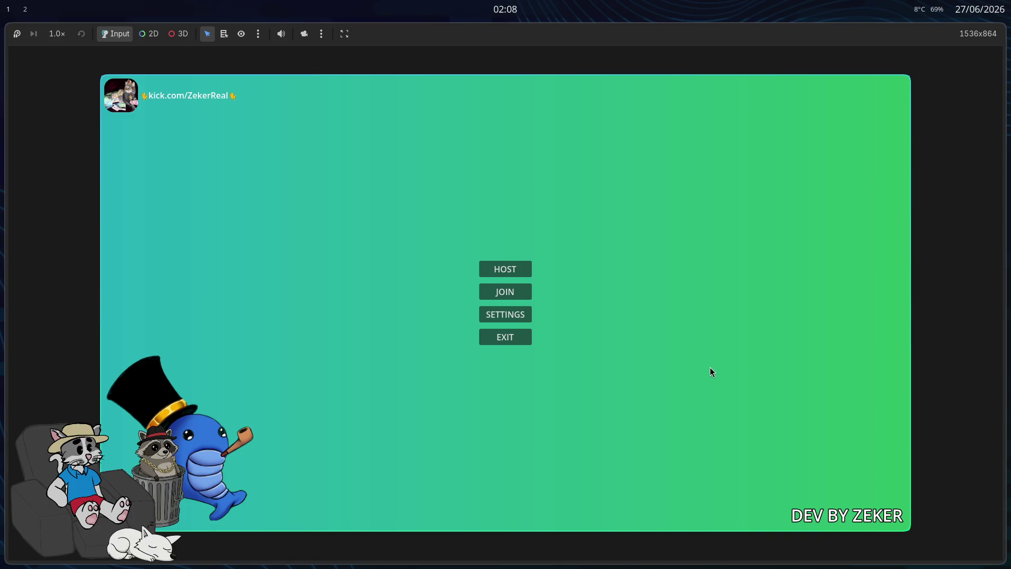
# - Close the running game and launch Steam from the app launcher on workspace 3
pyautogui.press('super+q')
pyautogui.press('super+3')
pyautogui.press('super+d')
pyautogui.write('steam')
pyautogui.press('Return')
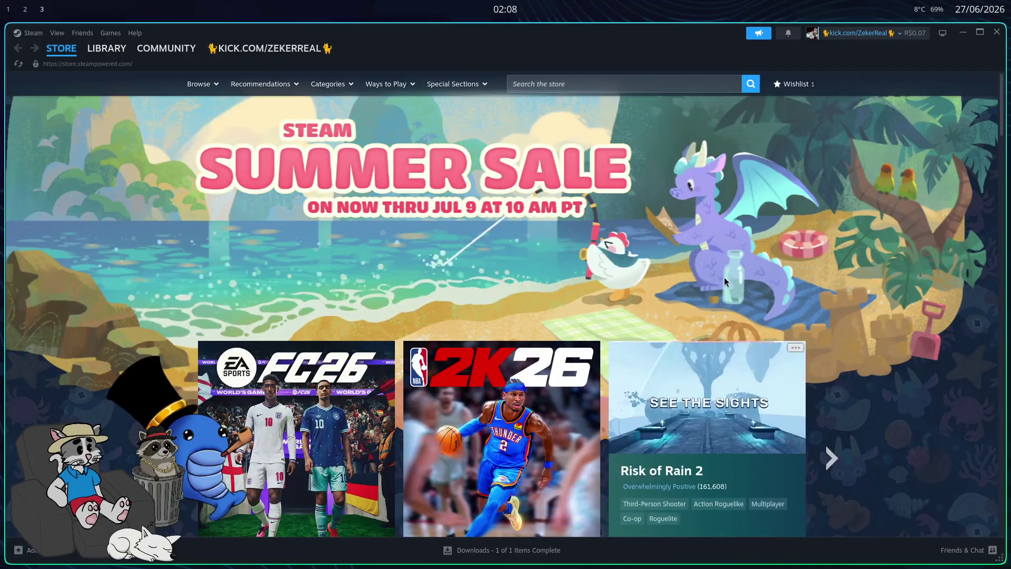
# - Use the store search suggestions to open the POPGOES Arcade store page
pyautogui.click(632, 83)
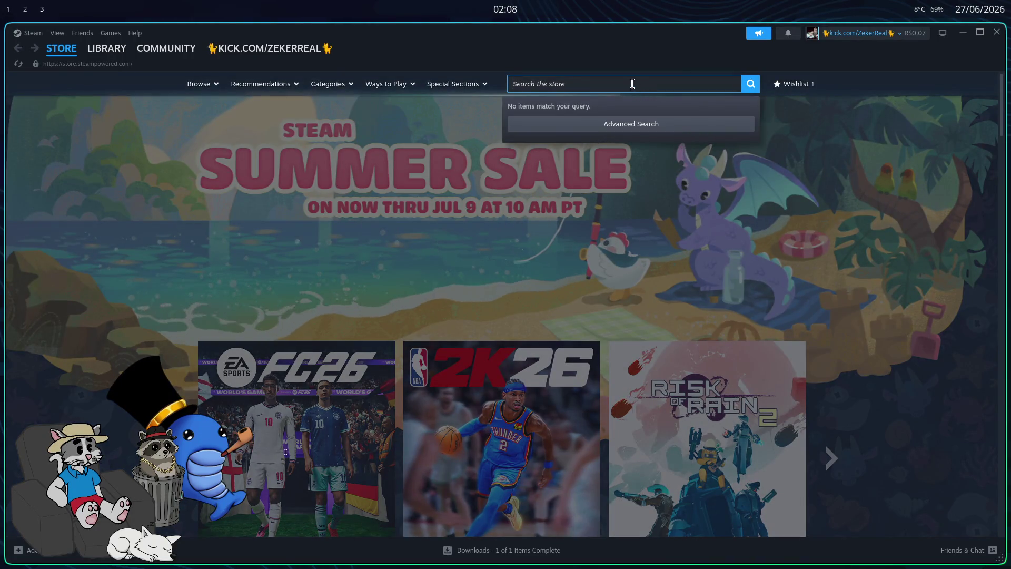
pyautogui.click(809, 121)
pyautogui.click(652, 84)
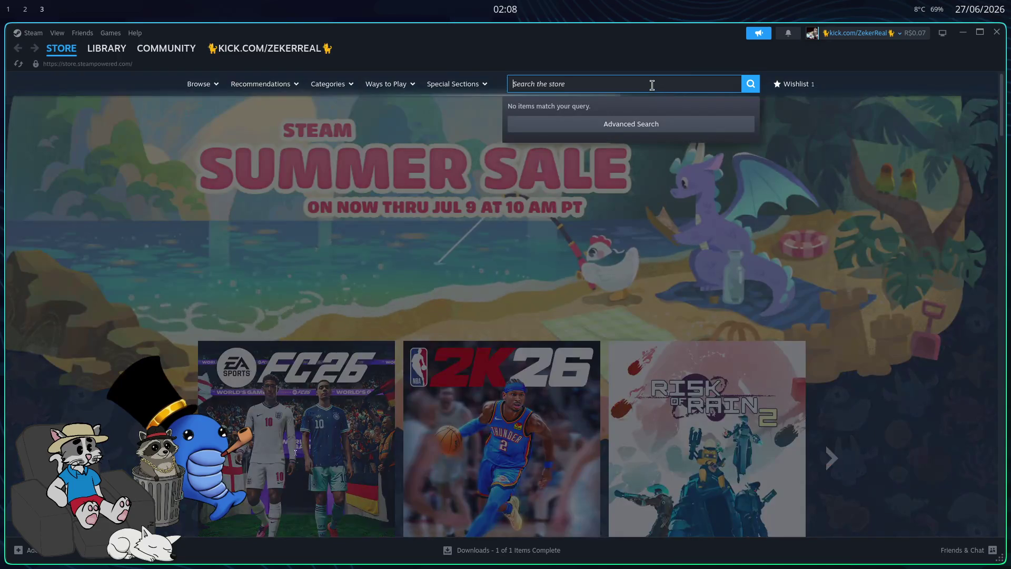
pyautogui.press('Return')
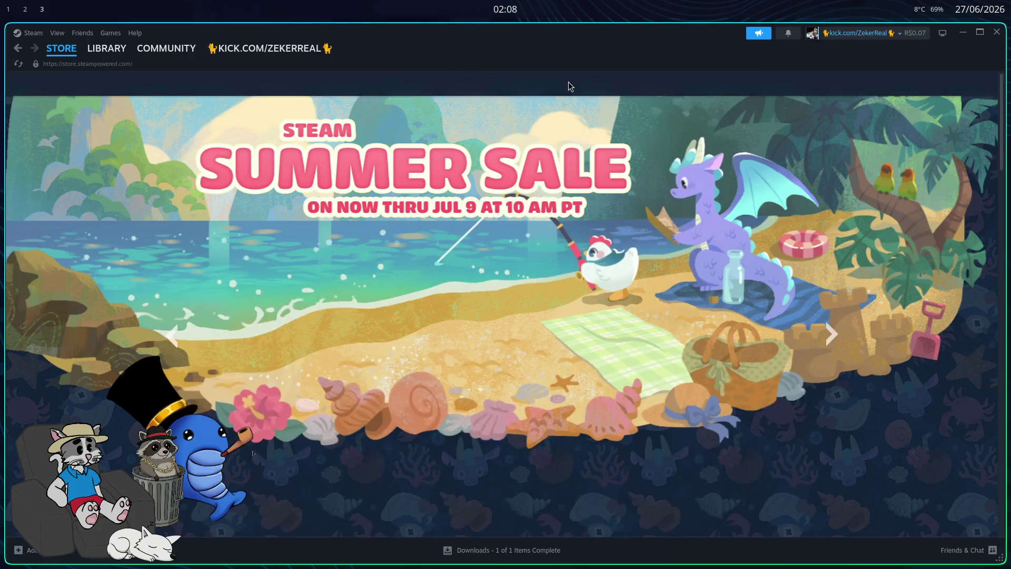
pyautogui.click(594, 83)
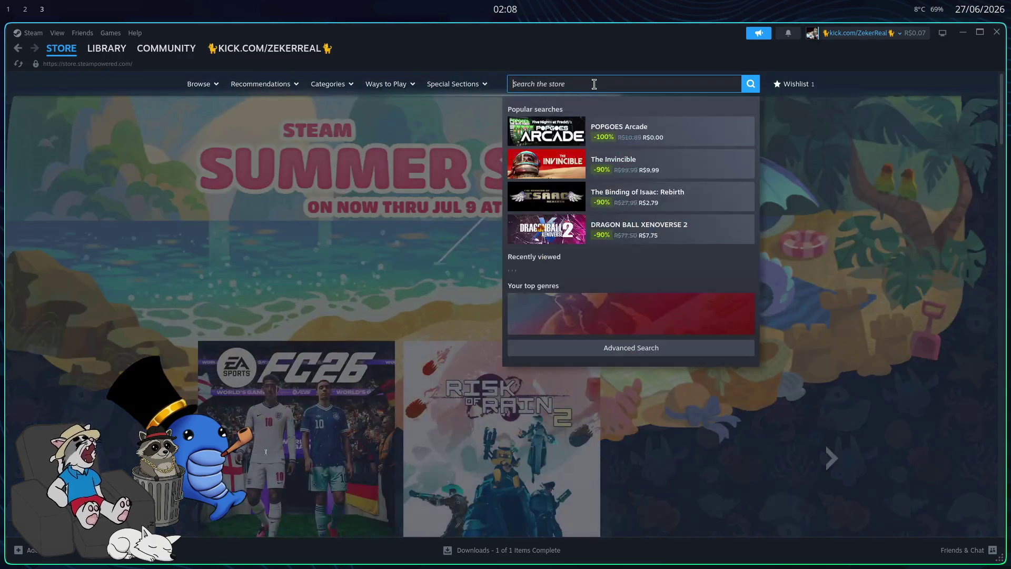
pyautogui.click(646, 138)
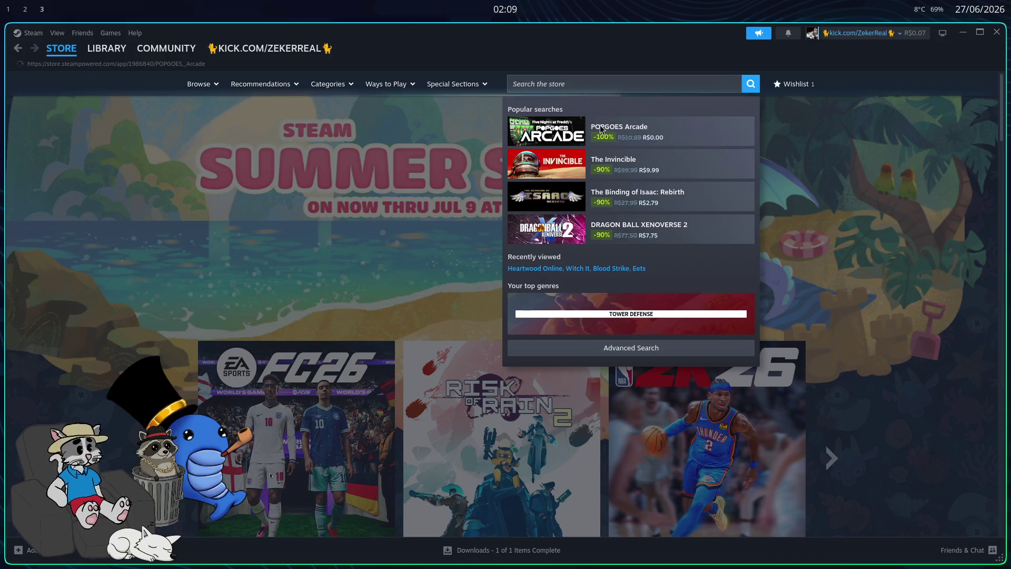
# - Add the free POPGOES Arcade to the account and return to the store front page
pyautogui.scroll(-5, 552, 218)
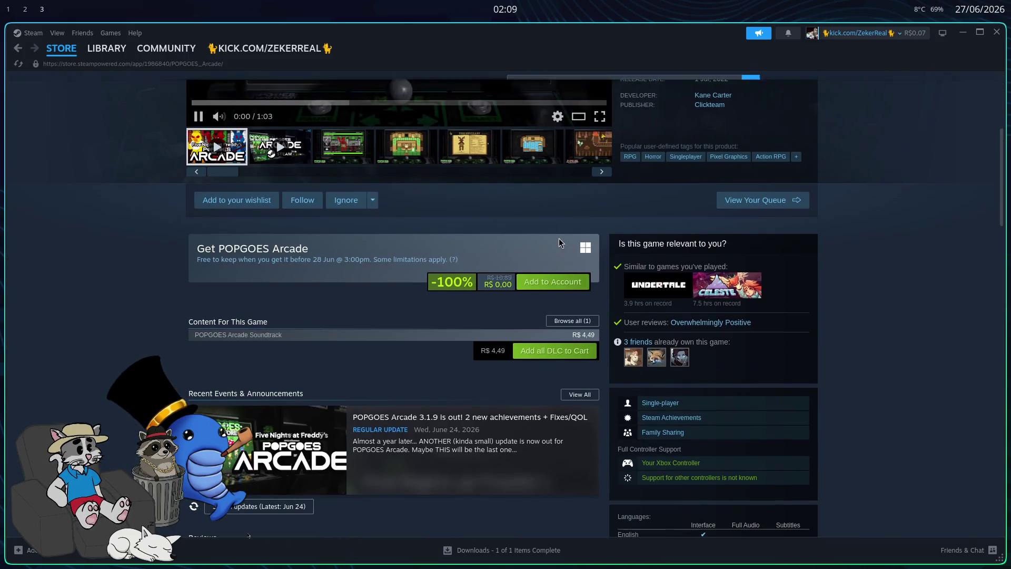
pyautogui.click(532, 282)
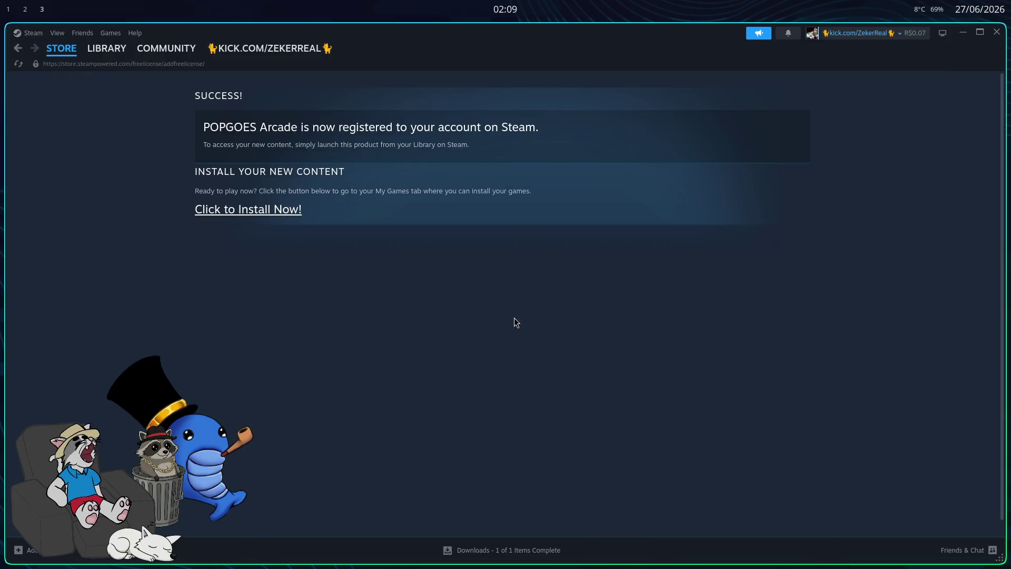
pyautogui.click(18, 48)
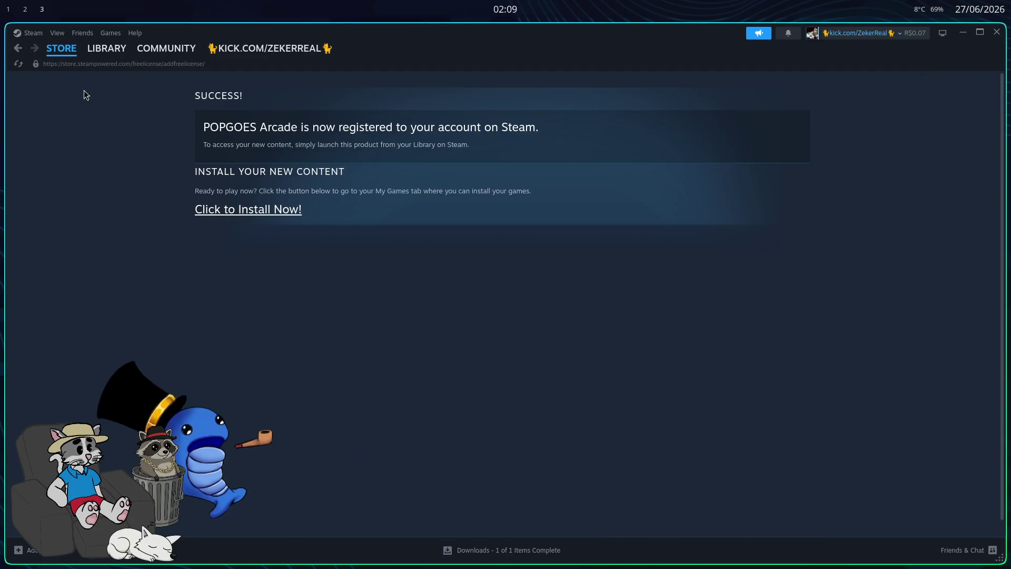
pyautogui.click(61, 48)
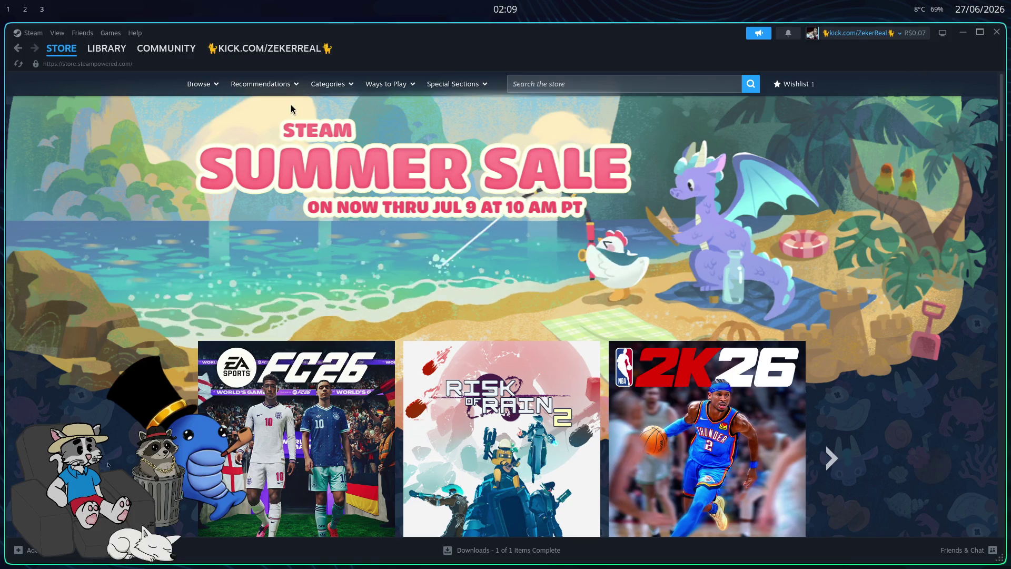
pyautogui.click(597, 83)
pyautogui.write('SHEDU')
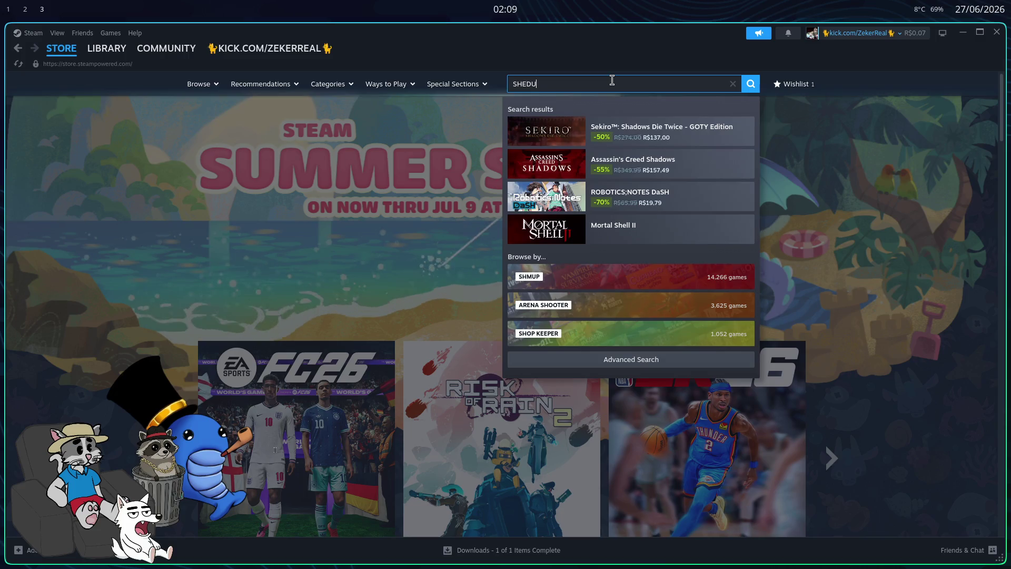
# - Finish the 'SHEDULE' store search and open the Schedule I store page
pyautogui.write('LE')
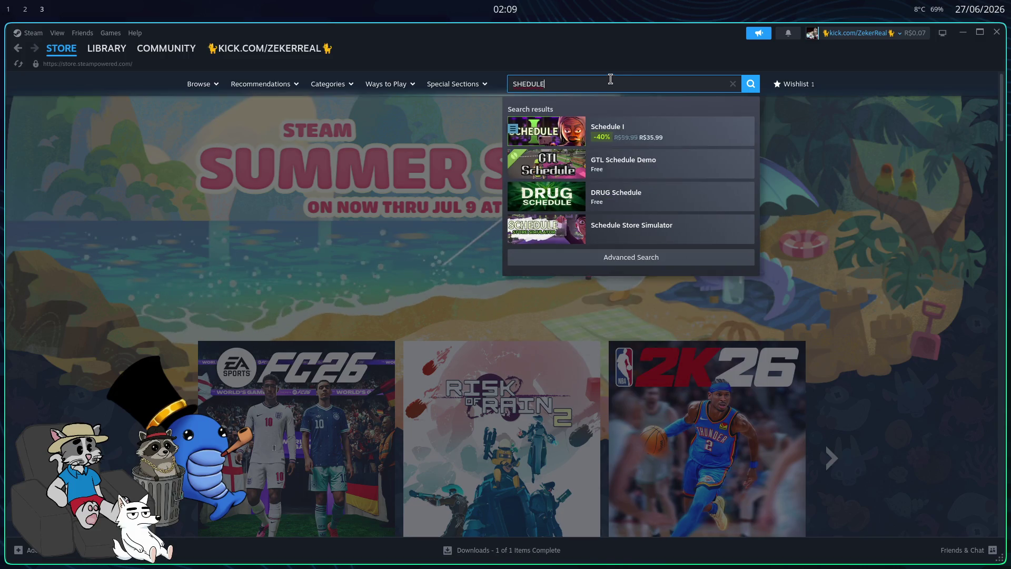
pyautogui.press('Return')
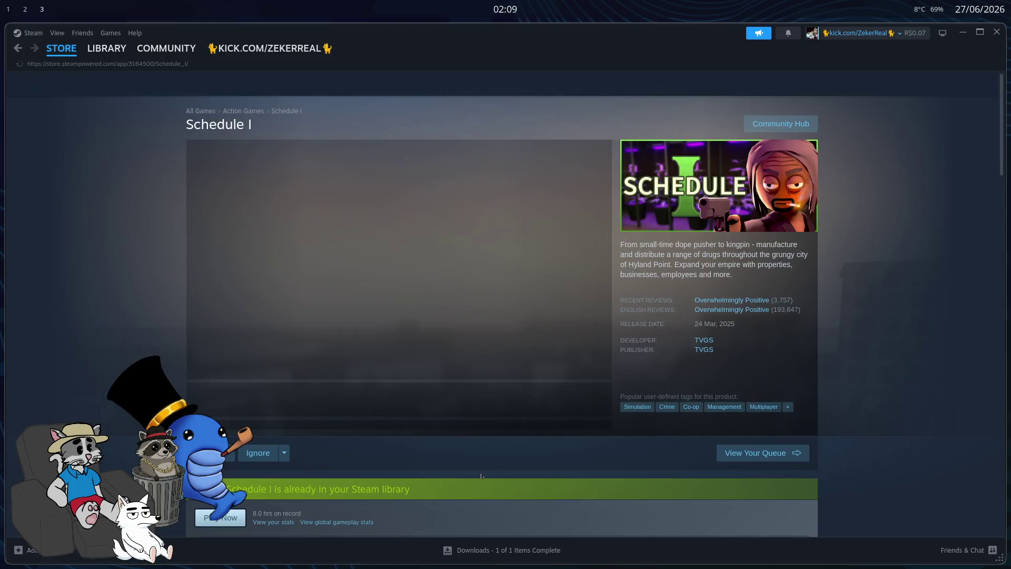
pyautogui.scroll(-10, 555, 352)
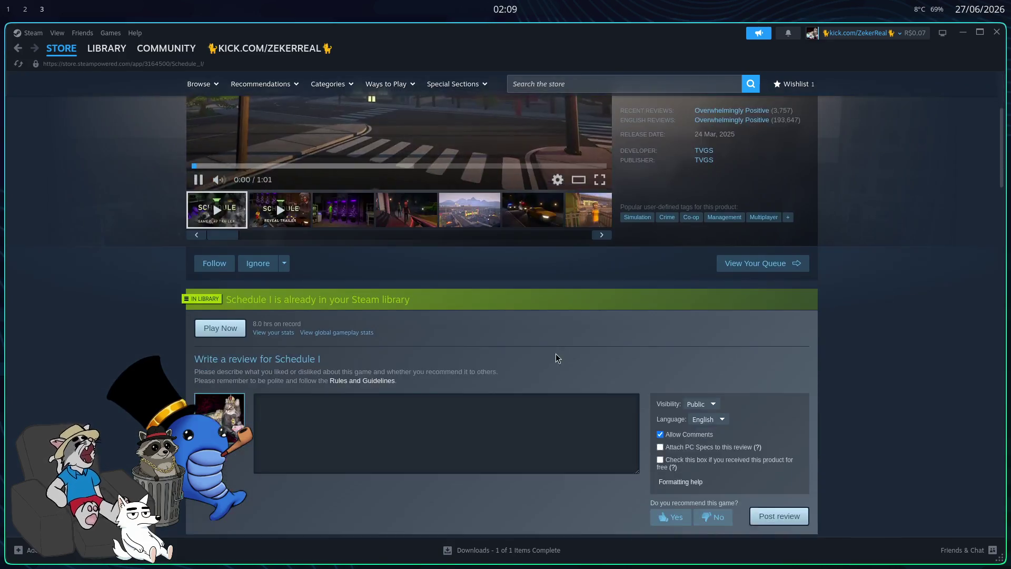
pyautogui.scroll(10, 531, 426)
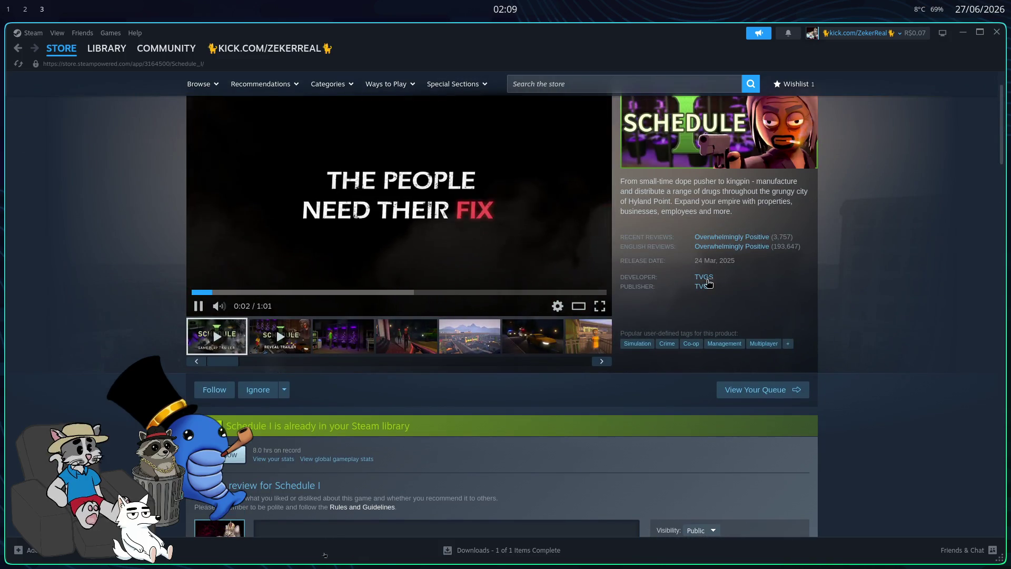
# - List developer TVGS's games and open the Schedule I: Free Sample store page
pyautogui.click(705, 279)
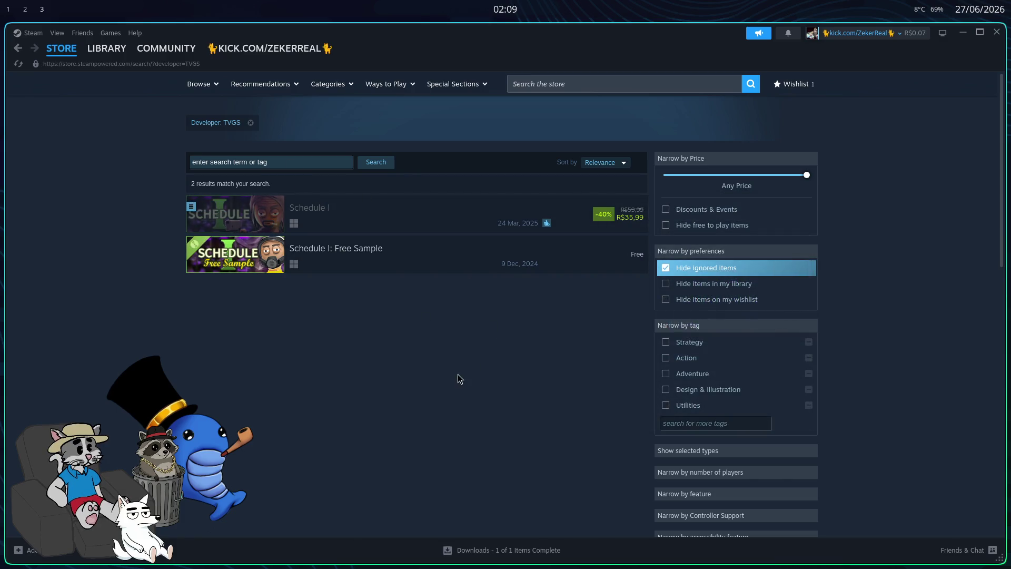
pyautogui.scroll(-2, 636, 342)
pyautogui.scroll(2, 526, 379)
pyautogui.moveTo(357, 244)
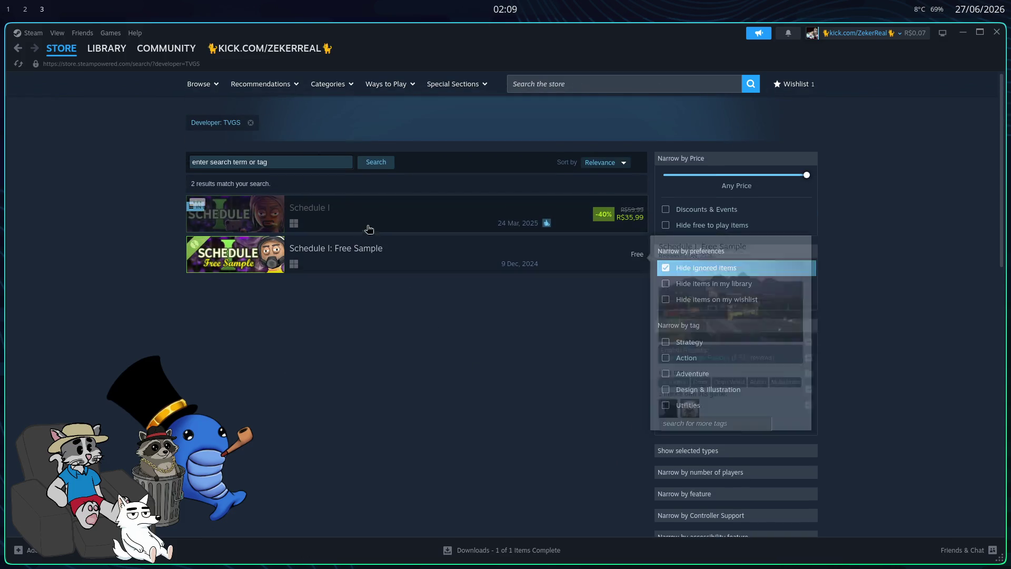
pyautogui.click(349, 258)
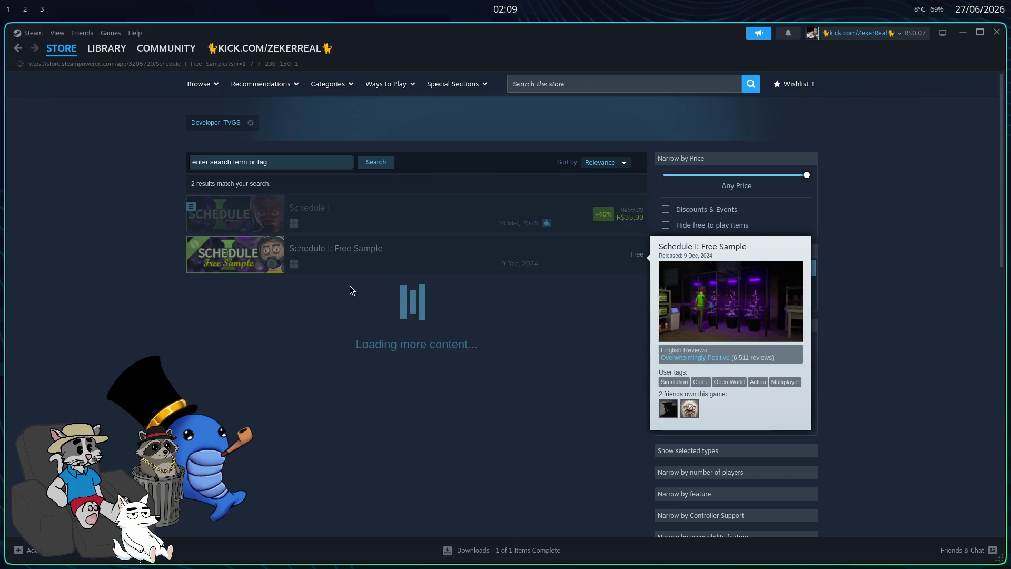
# - Scroll through the Free Sample page, then begin a new store search for 'good job'
pyautogui.scroll(-4, 348, 286)
pyautogui.scroll(-5, 452, 343)
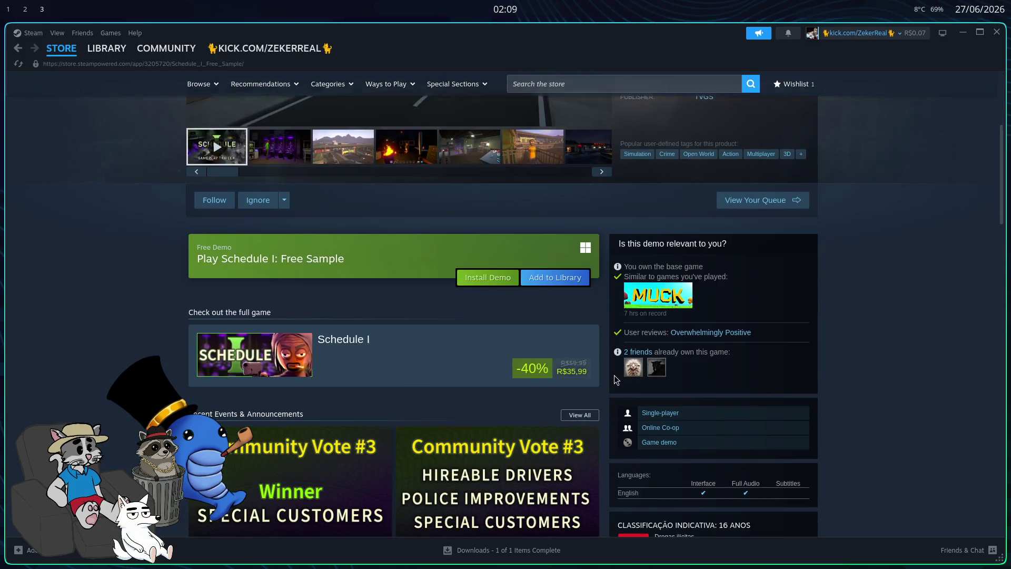
pyautogui.scroll(-2, 619, 377)
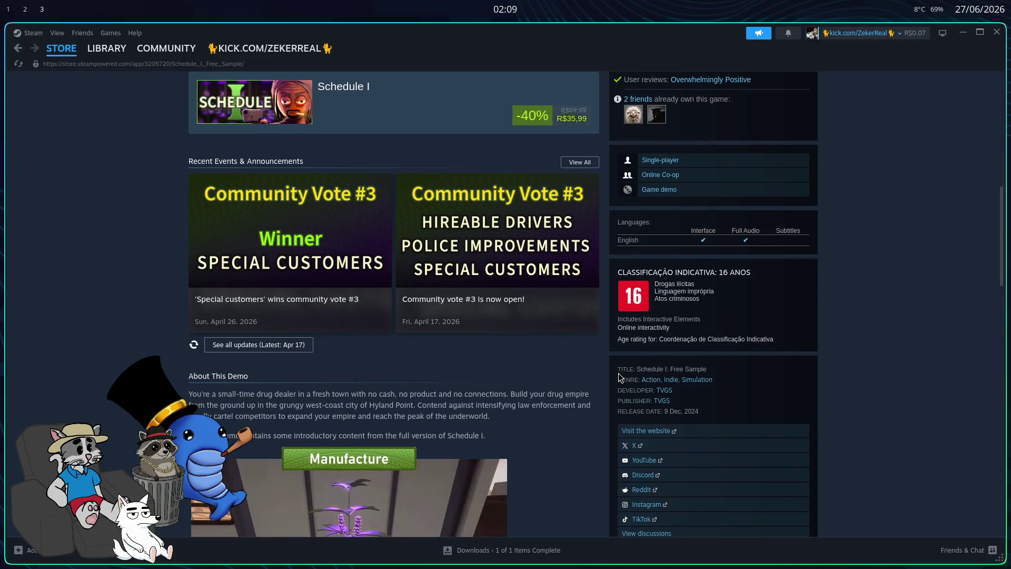
pyautogui.scroll(4, 622, 367)
pyautogui.scroll(7, 621, 367)
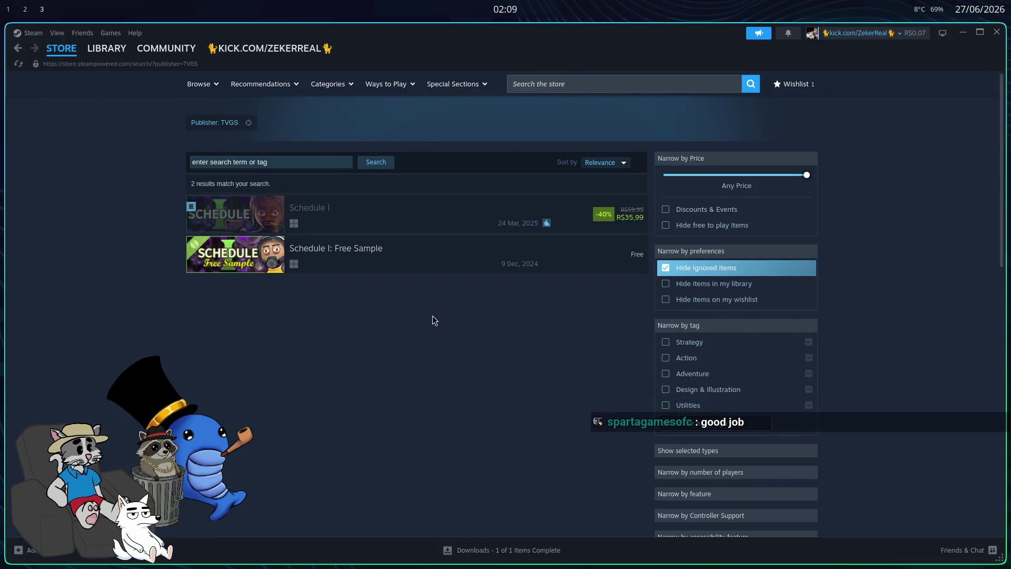
pyautogui.click(583, 84)
pyautogui.write('good job')
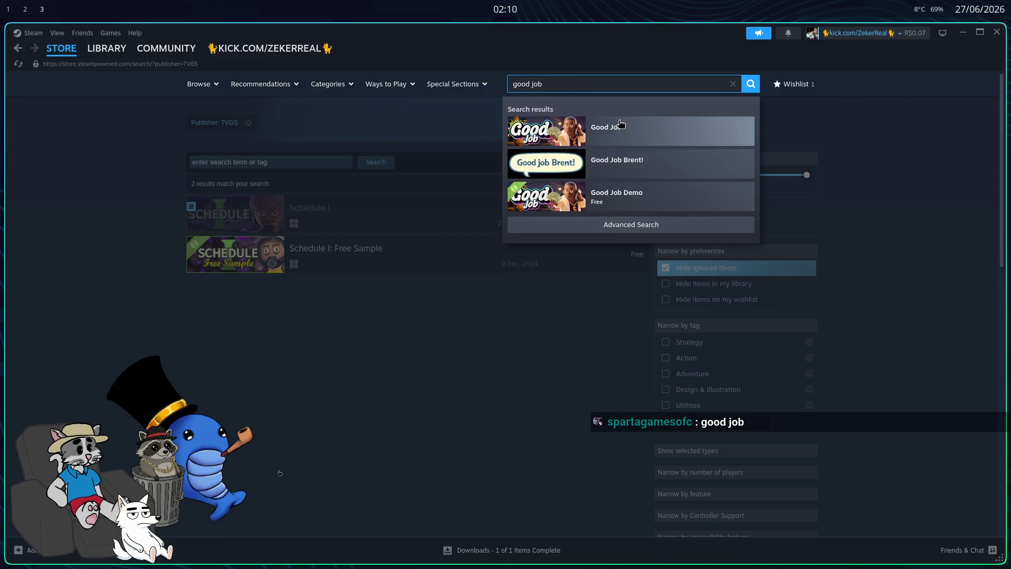
# - Open the Good Job store page and reveal its extra ignore options
pyautogui.click(601, 140)
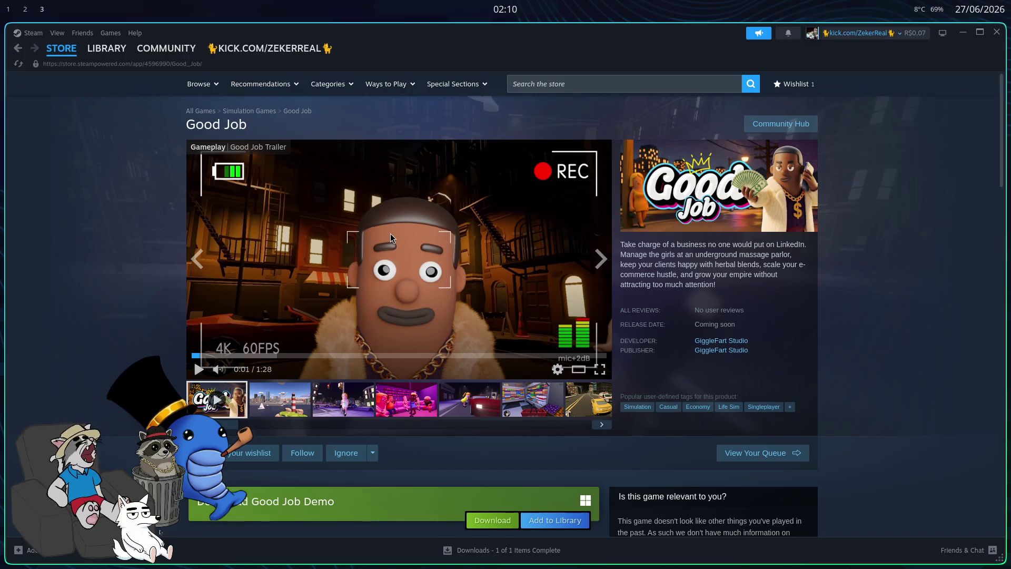
pyautogui.scroll(-3, 367, 255)
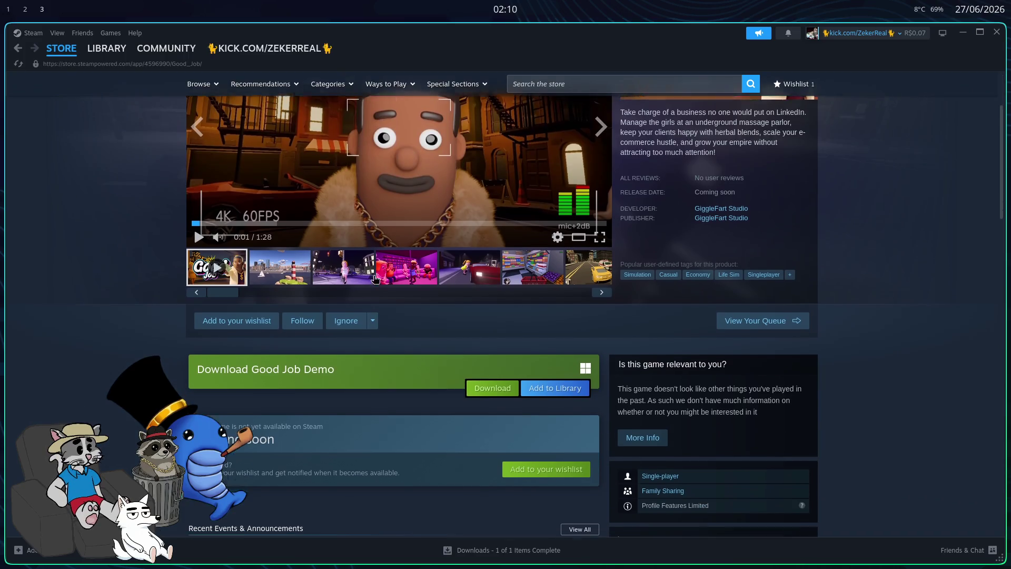
pyautogui.click(373, 263)
pyautogui.scroll(3, 374, 275)
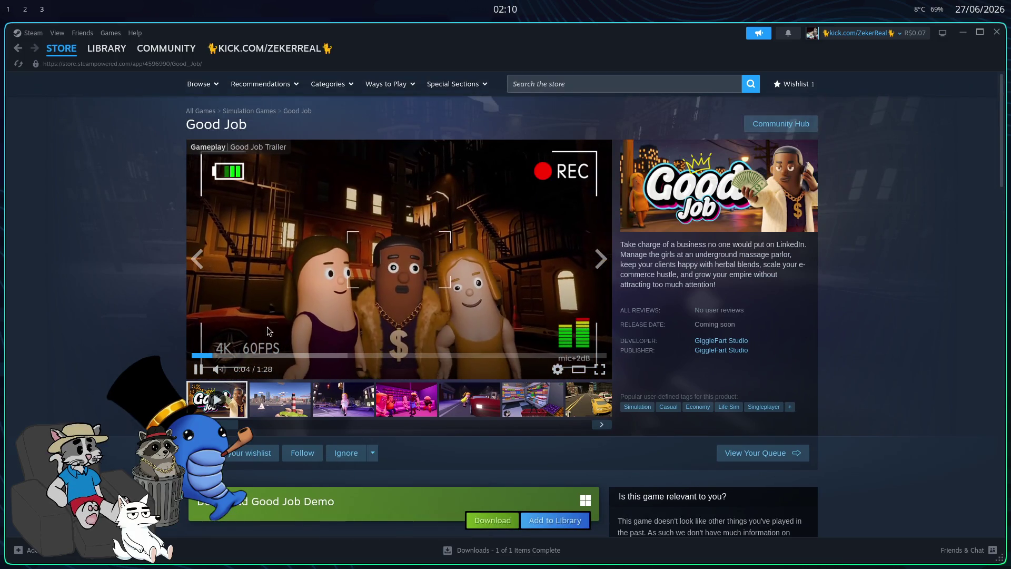
# - Nudge the Good Job trailer's volume up slightly, then back down
pyautogui.click(244, 369)
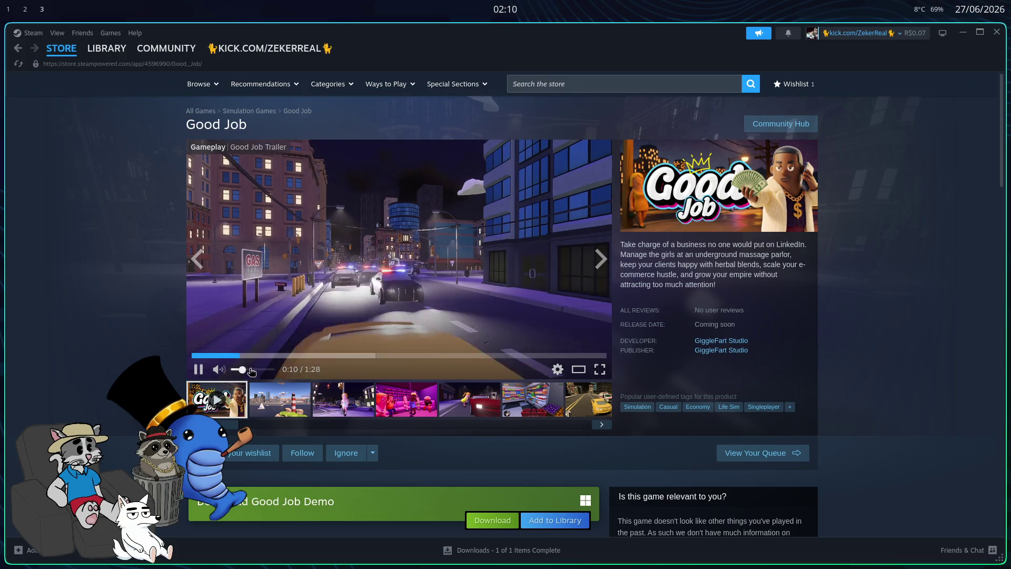
pyautogui.click(237, 369)
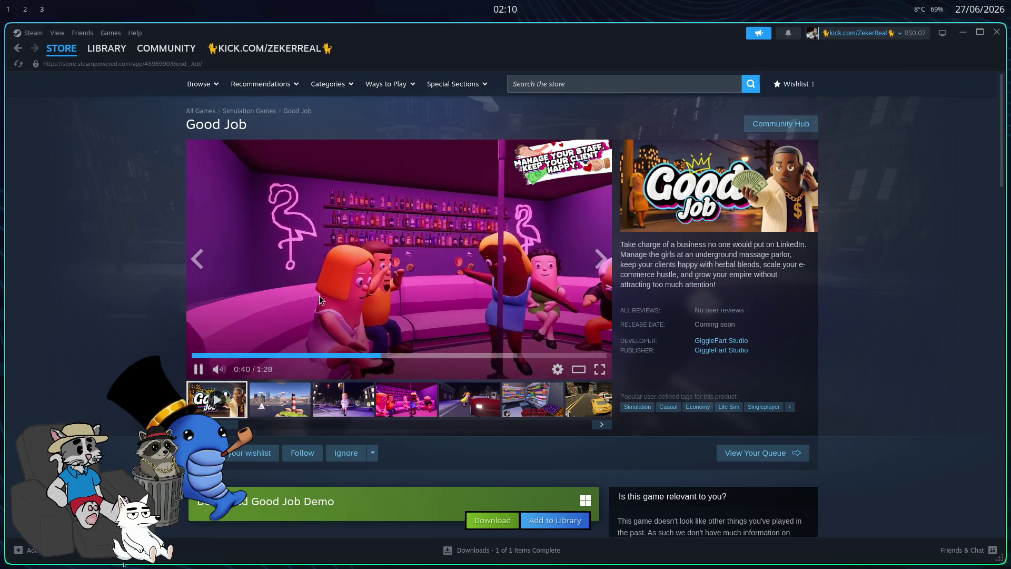
pyautogui.scroll(-10, 352, 285)
# - Scroll the page and return to the Good Job store page
pyautogui.scroll(-15, 357, 318)
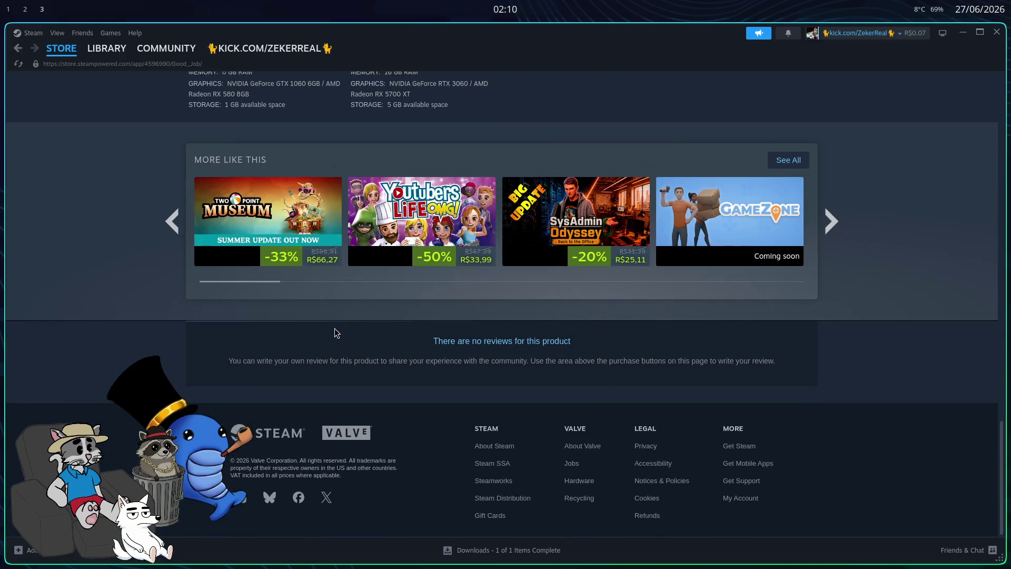
pyautogui.scroll(20, 333, 327)
pyautogui.scroll(3, 332, 318)
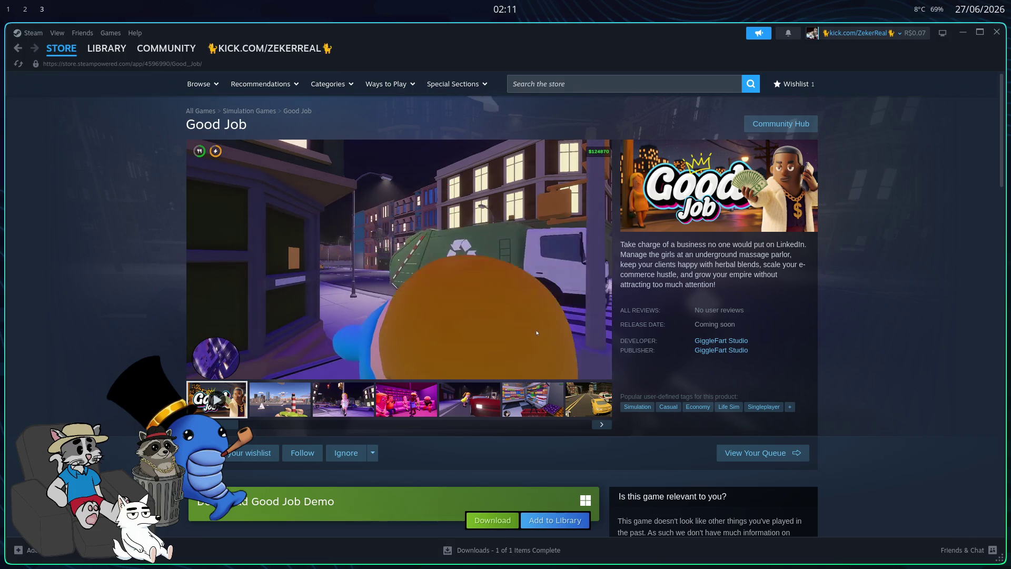
pyautogui.moveTo(340, 304)
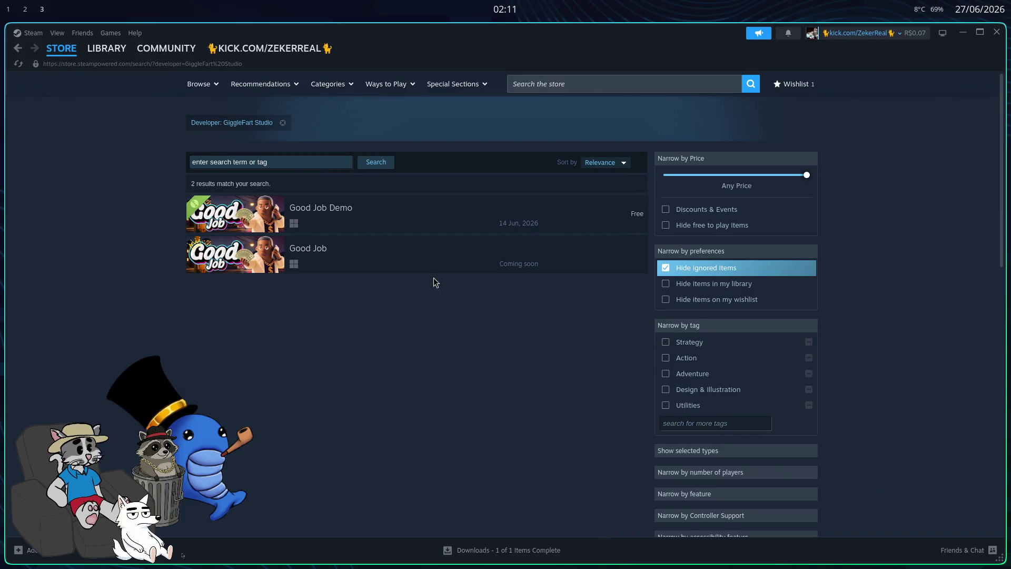
pyautogui.click(436, 266)
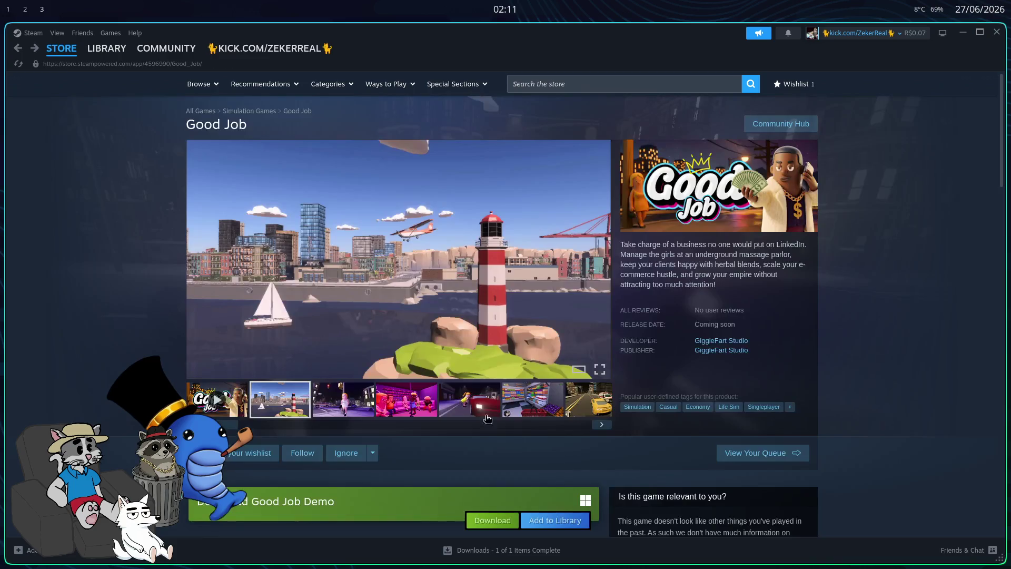
# - Browse the TVGS publisher results and open the Schedule I store page
pyautogui.scroll(-20, 421, 422)
pyautogui.scroll(-5, 369, 446)
pyautogui.scroll(15, 371, 426)
pyautogui.scroll(-5, 403, 377)
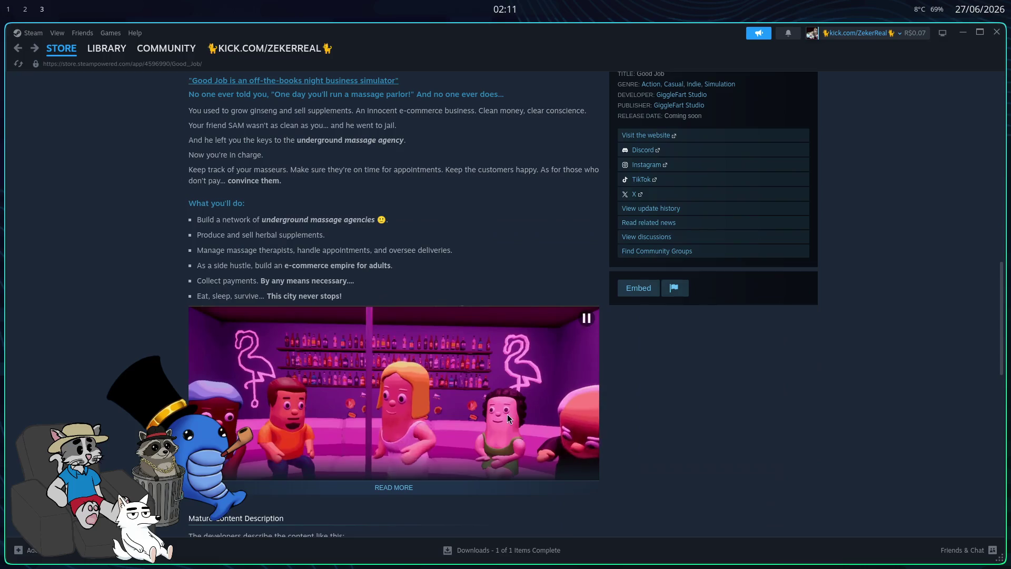
pyautogui.scroll(15, 634, 456)
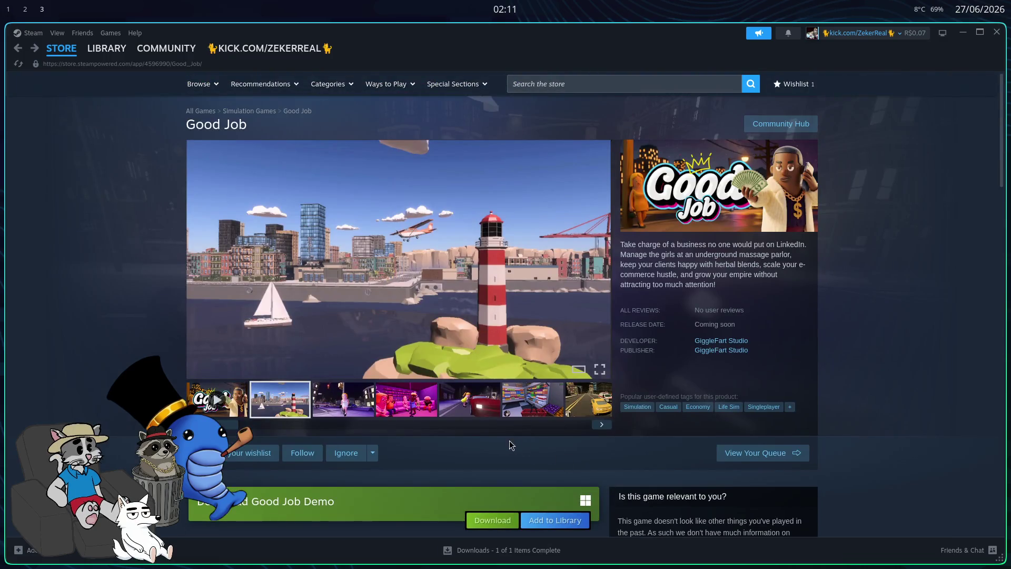
pyautogui.scroll(-7, 444, 351)
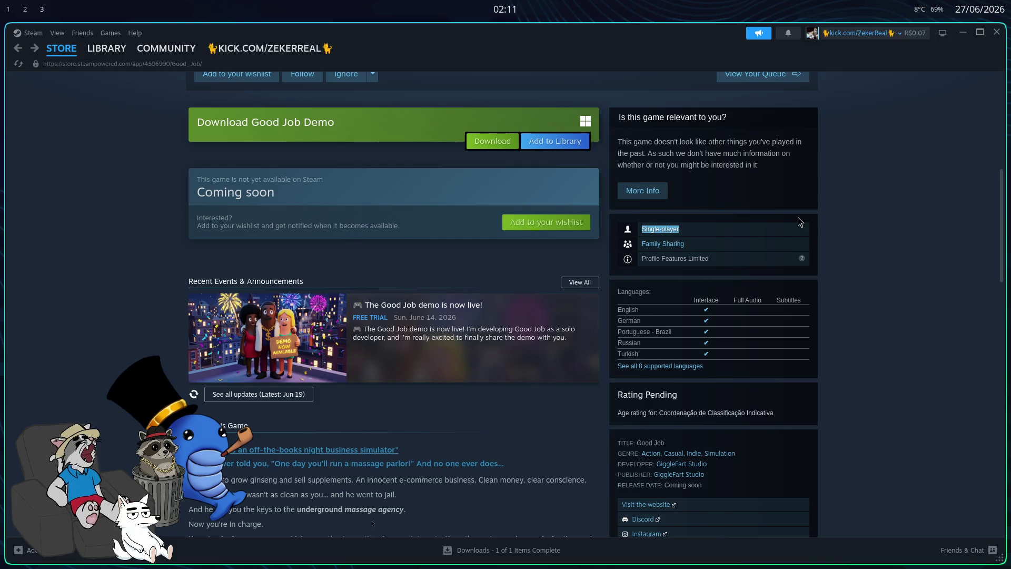
pyautogui.scroll(1, 802, 222)
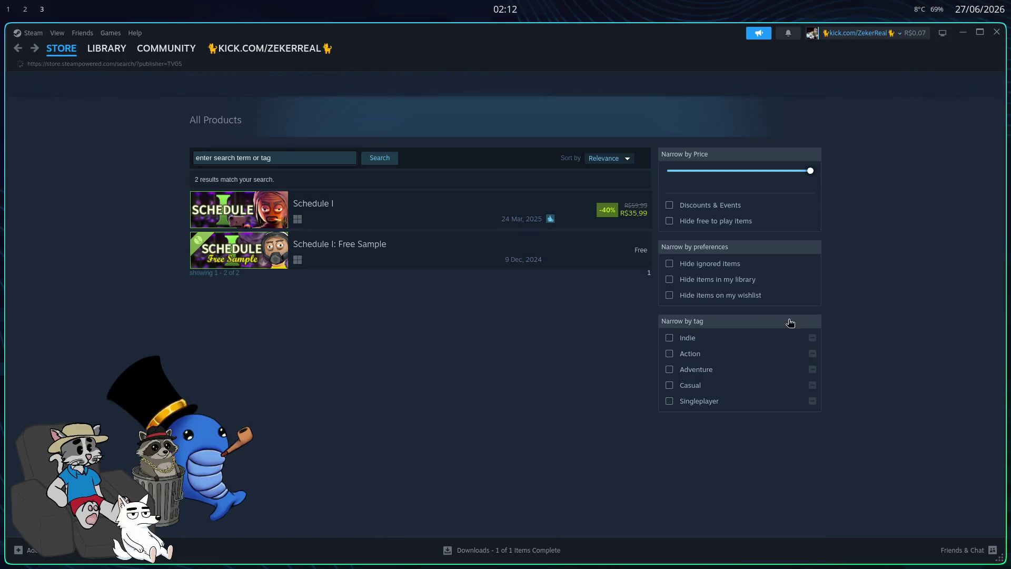
pyautogui.click(333, 219)
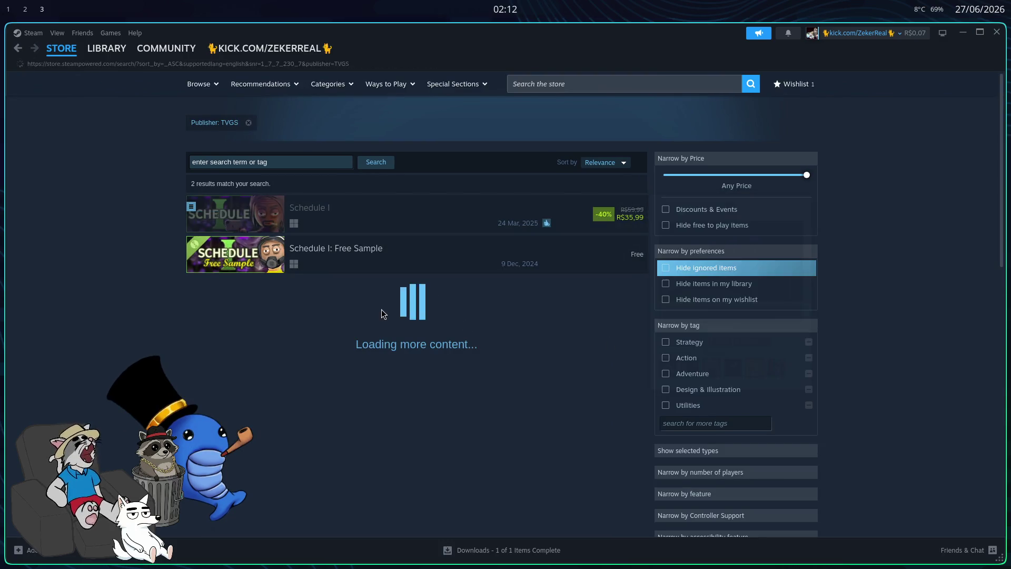
# - Scroll down to Schedule I's system requirements, then switch to the game library
pyautogui.scroll(-5, 525, 343)
pyautogui.scroll(-15, 526, 344)
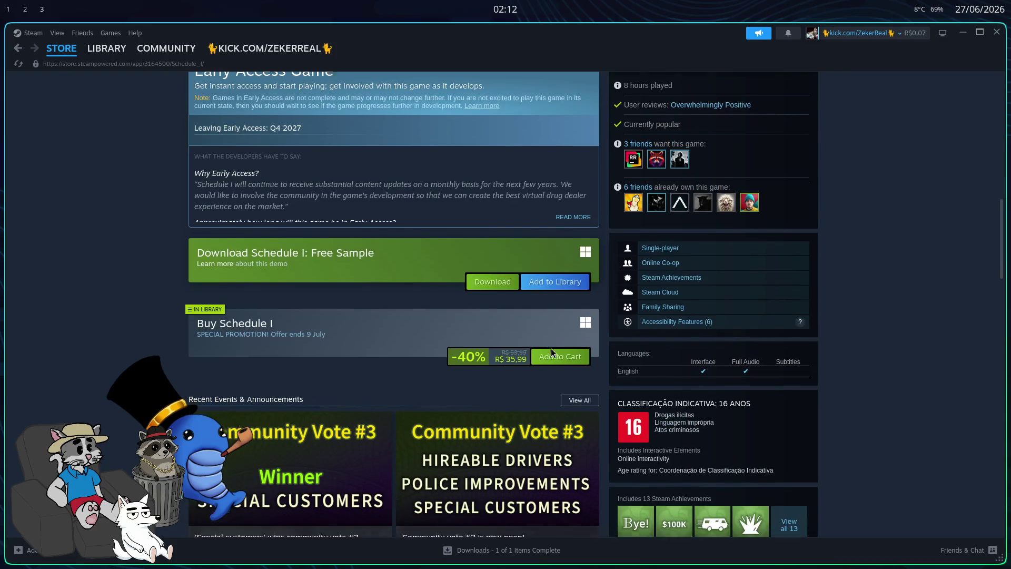
pyautogui.scroll(-5, 541, 356)
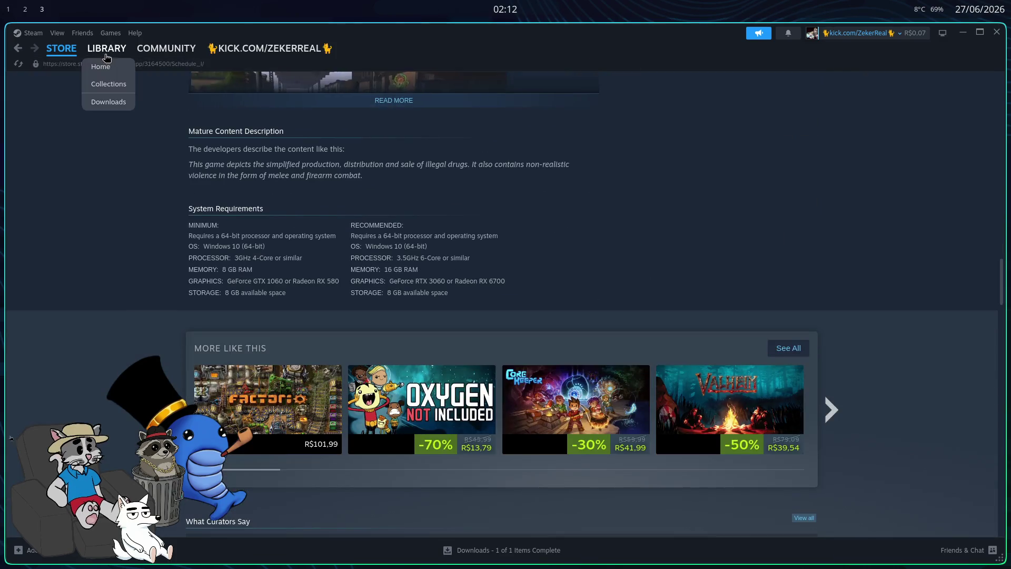
pyautogui.click(106, 48)
# - Step through library pages for Rubber Bandits, Where Winds Meet, Bulb Boy, Once Upon a Galaxy and Black Desert
pyautogui.scroll(-10, 148, 285)
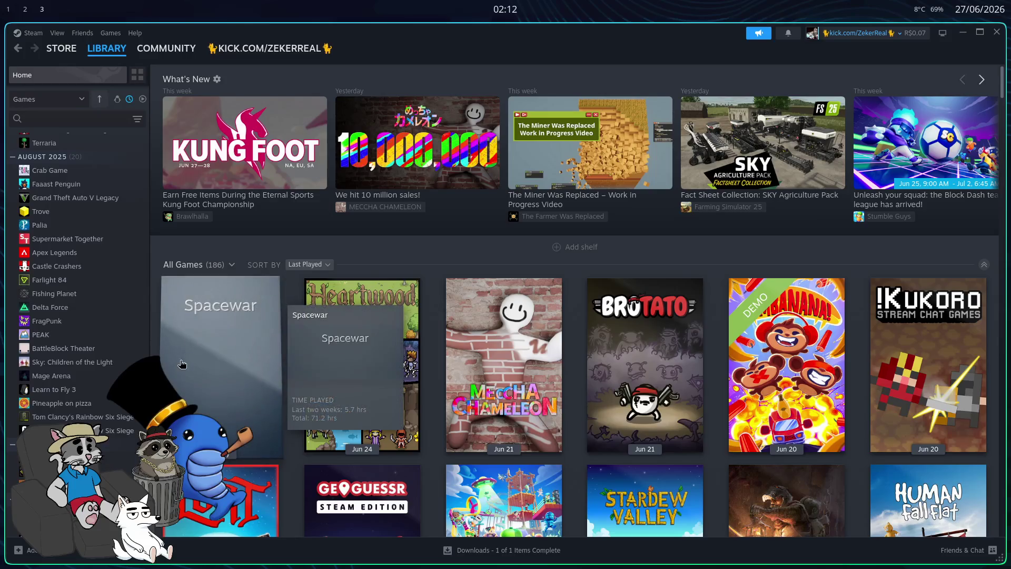
pyautogui.scroll(5, 79, 313)
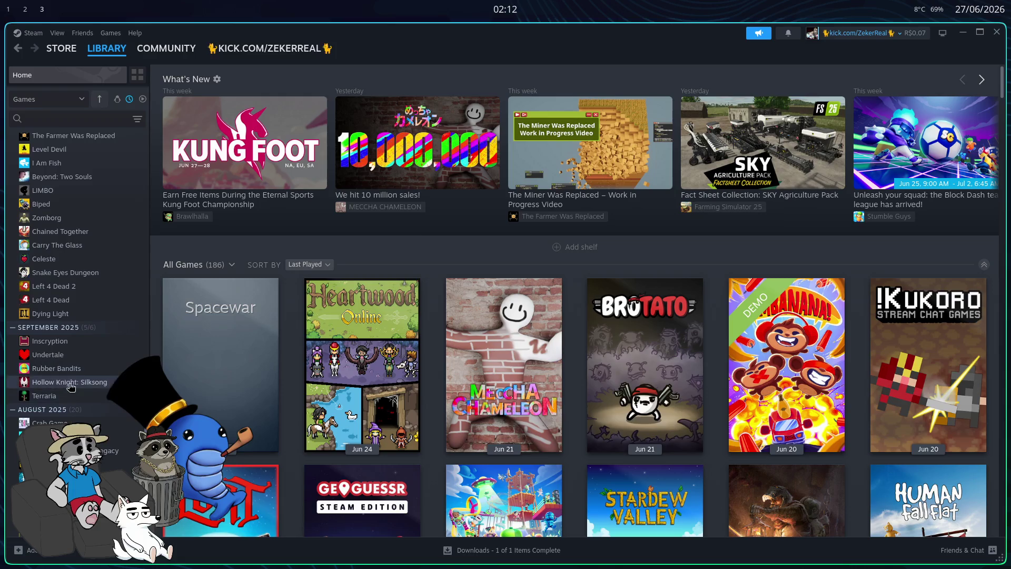
pyautogui.click(65, 368)
pyautogui.scroll(3, 58, 337)
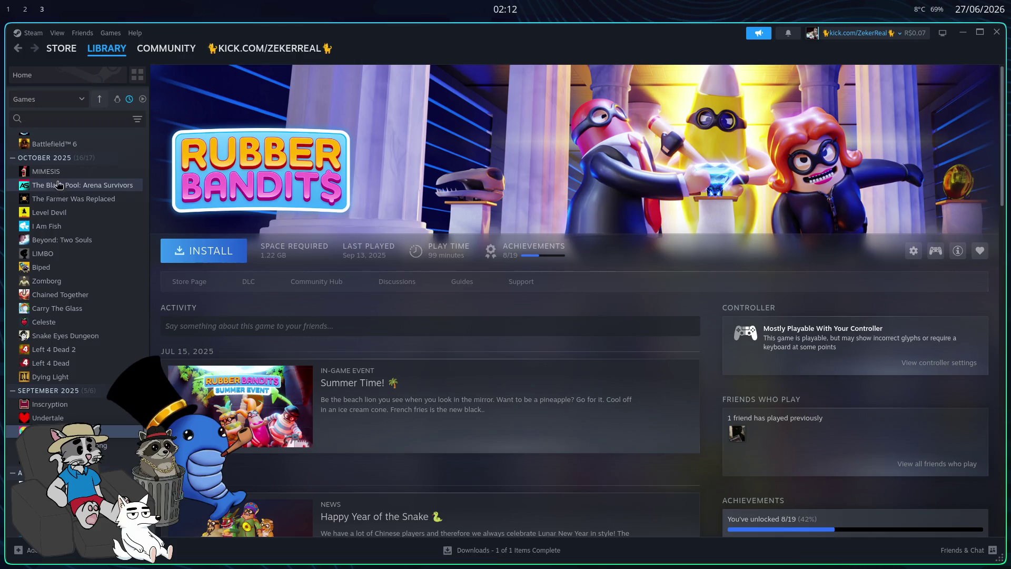
pyautogui.scroll(5, 66, 237)
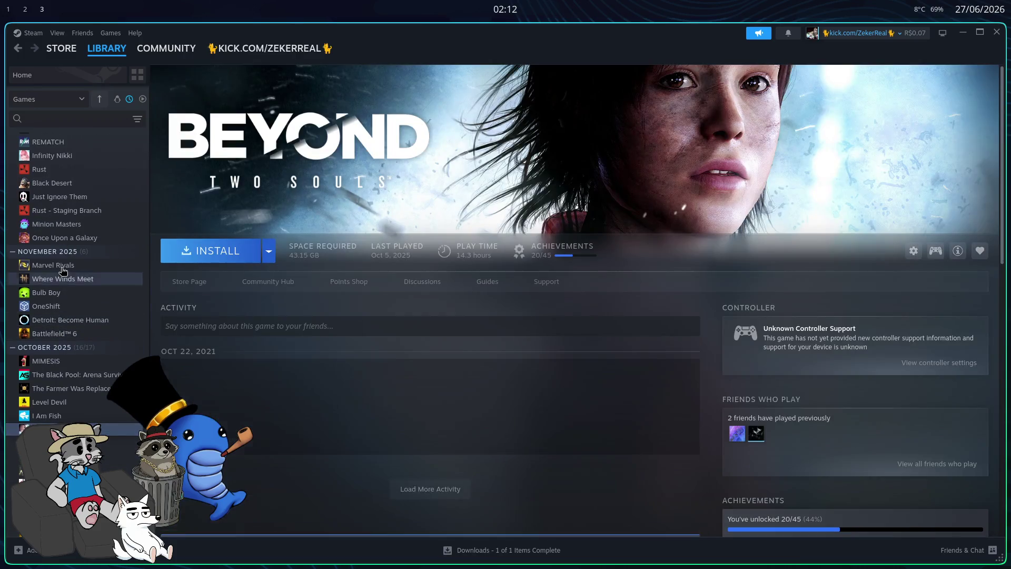
pyautogui.click(53, 265)
pyautogui.click(62, 278)
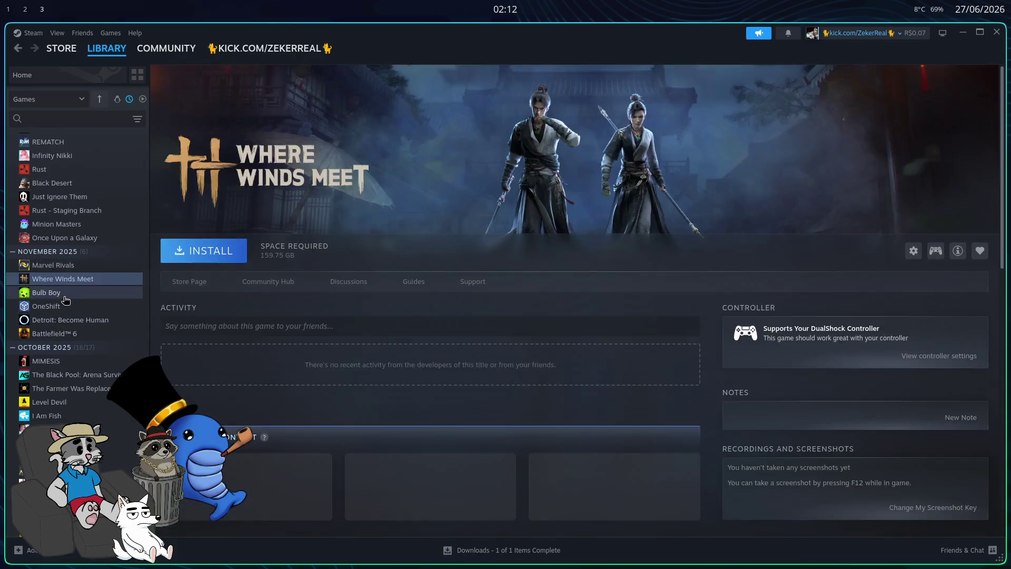
pyautogui.click(64, 295)
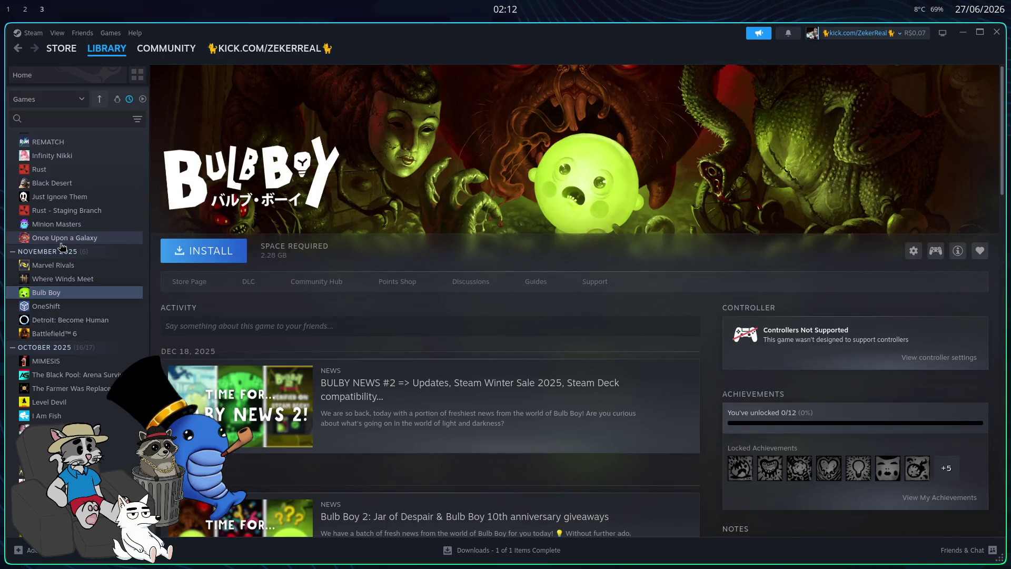
pyautogui.click(61, 239)
pyautogui.click(58, 197)
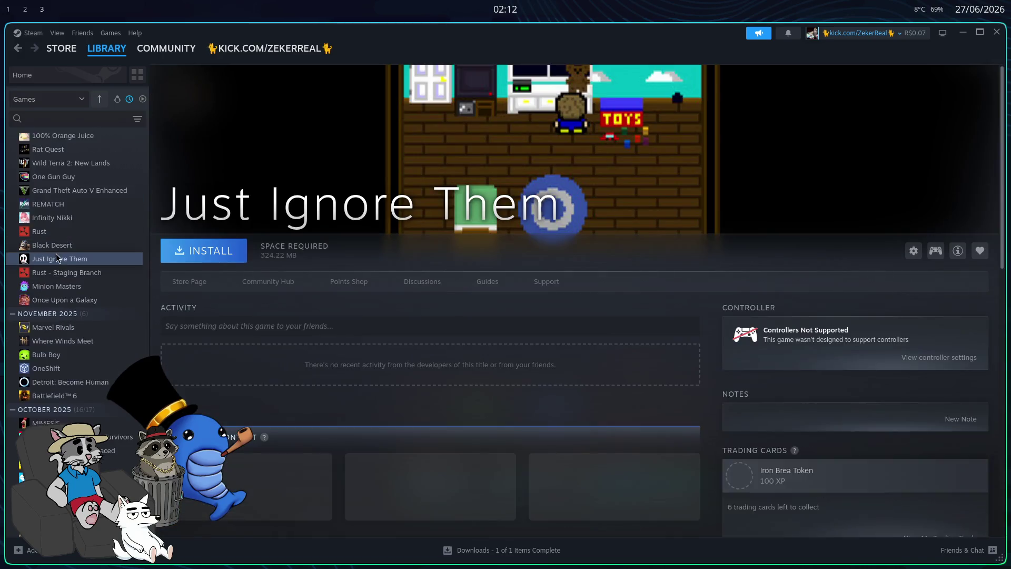
pyautogui.click(59, 244)
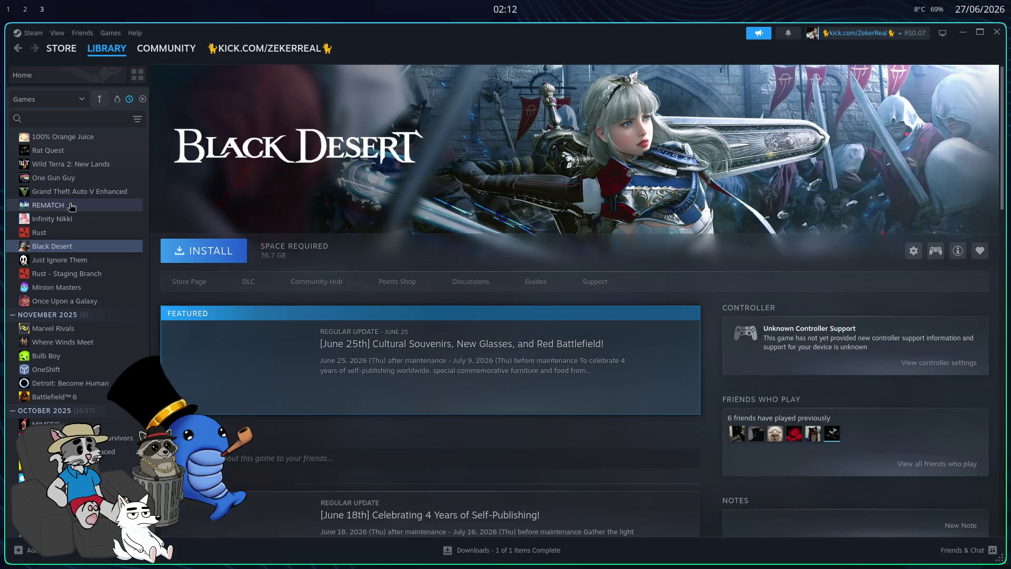
# - Continue through Banana Hell, Operation: Outbreak, Vermintide 2, Albion Online and Entropia Universe pages
pyautogui.scroll(2, 75, 171)
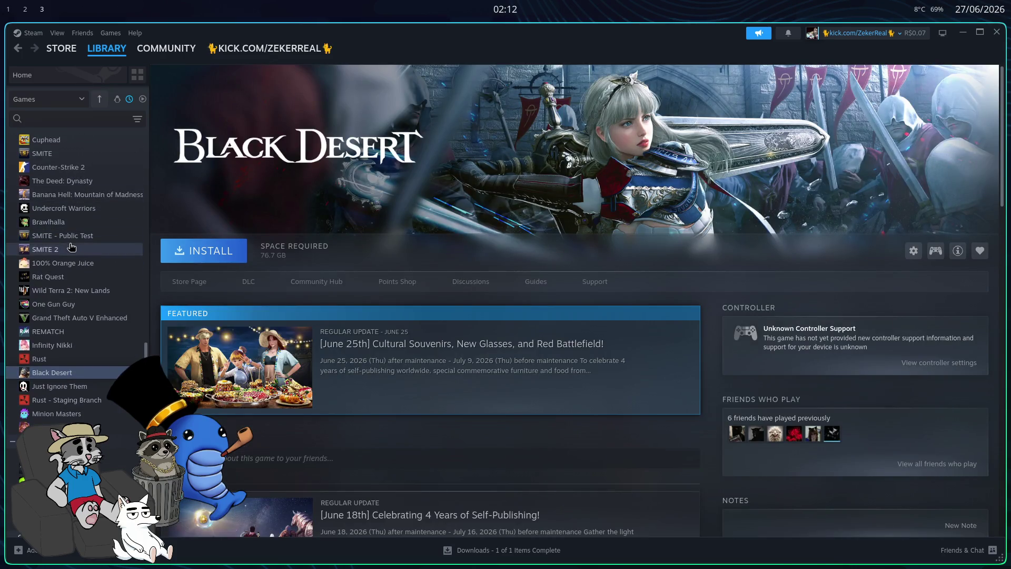
pyautogui.scroll(1, 71, 247)
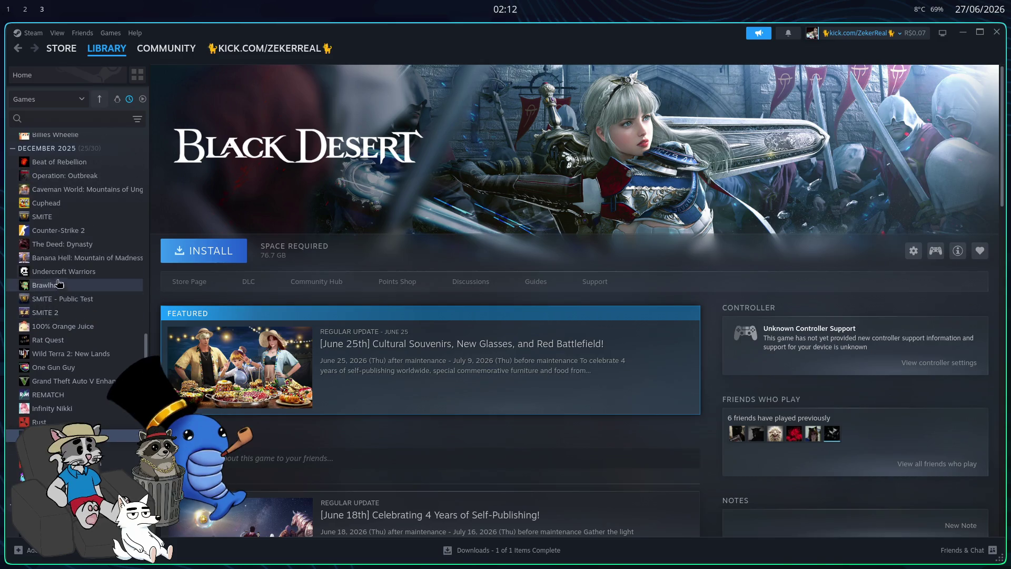
pyautogui.click(62, 259)
pyautogui.scroll(1, 63, 264)
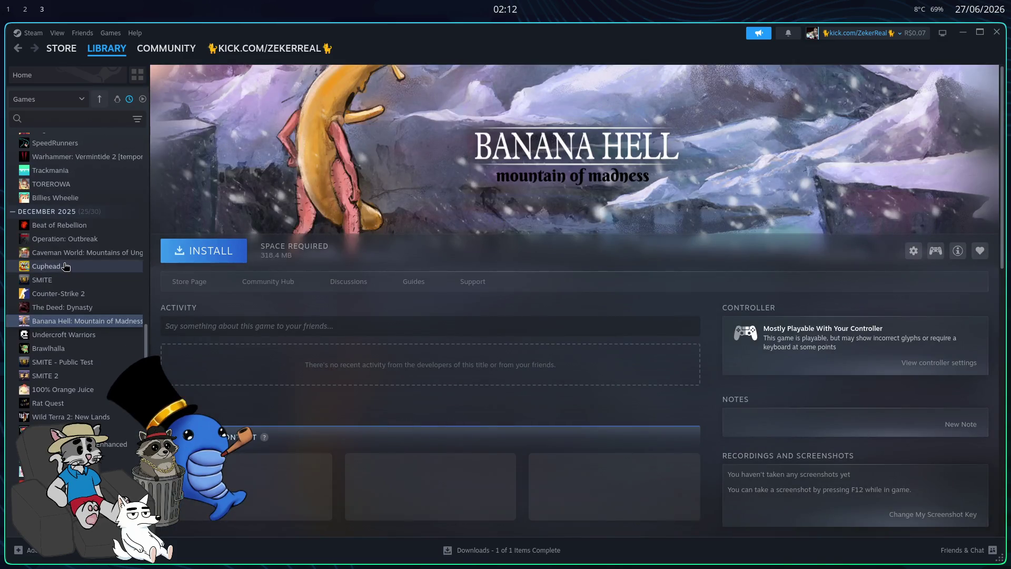
pyautogui.click(65, 253)
pyautogui.click(63, 238)
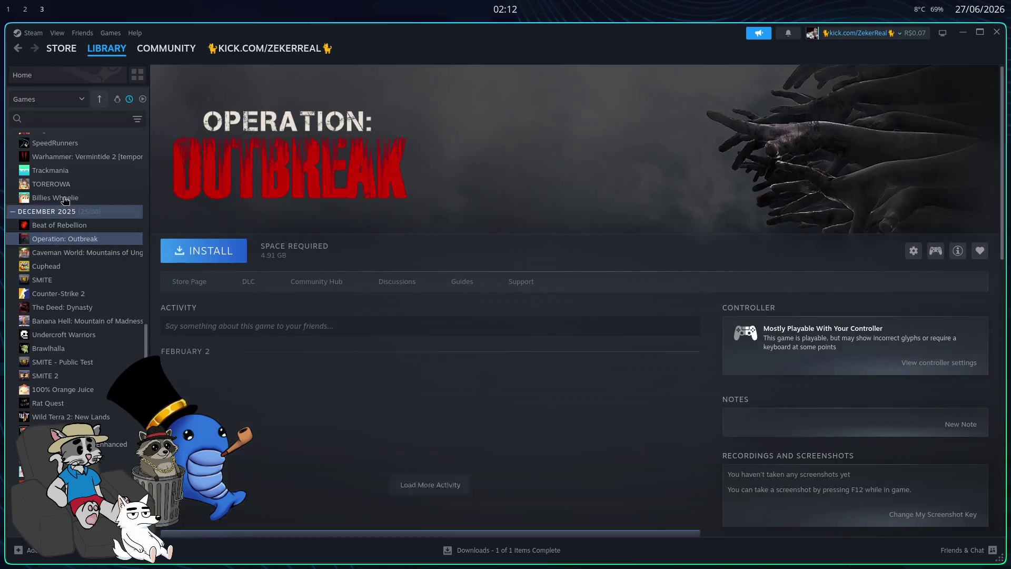
pyautogui.scroll(2, 62, 248)
pyautogui.click(62, 285)
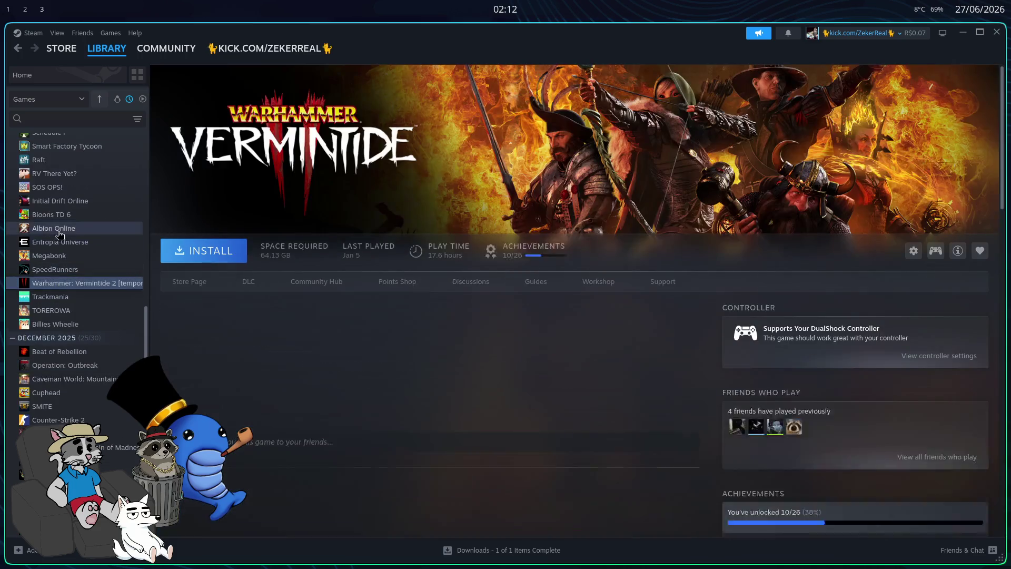
pyautogui.click(64, 229)
pyautogui.click(67, 243)
pyautogui.scroll(1, 62, 279)
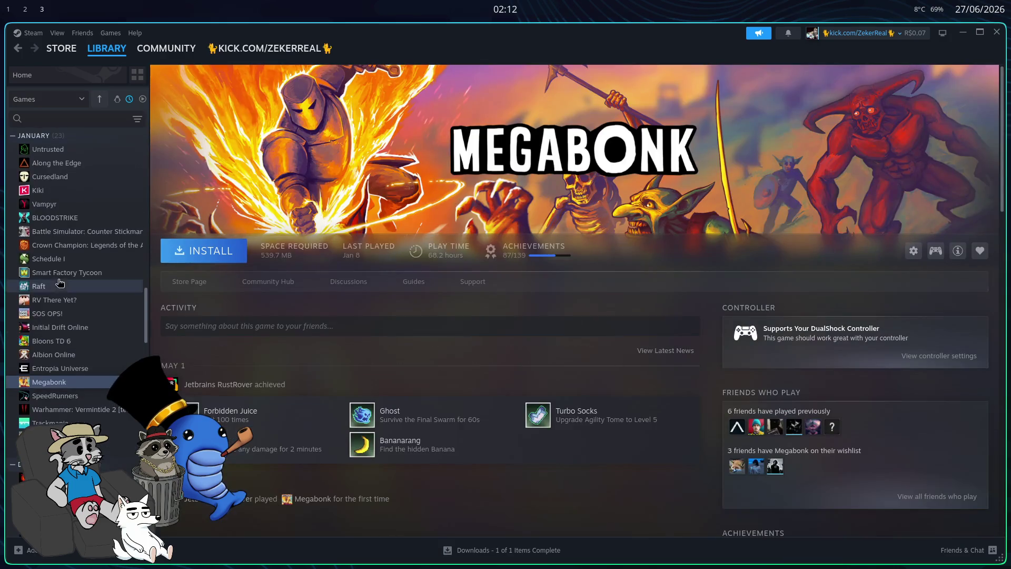
# - View January games Along the Edge, Kiki, Cursedland, Vampyr, BLOODSTRIKE and Schedule I in turn
pyautogui.click(61, 260)
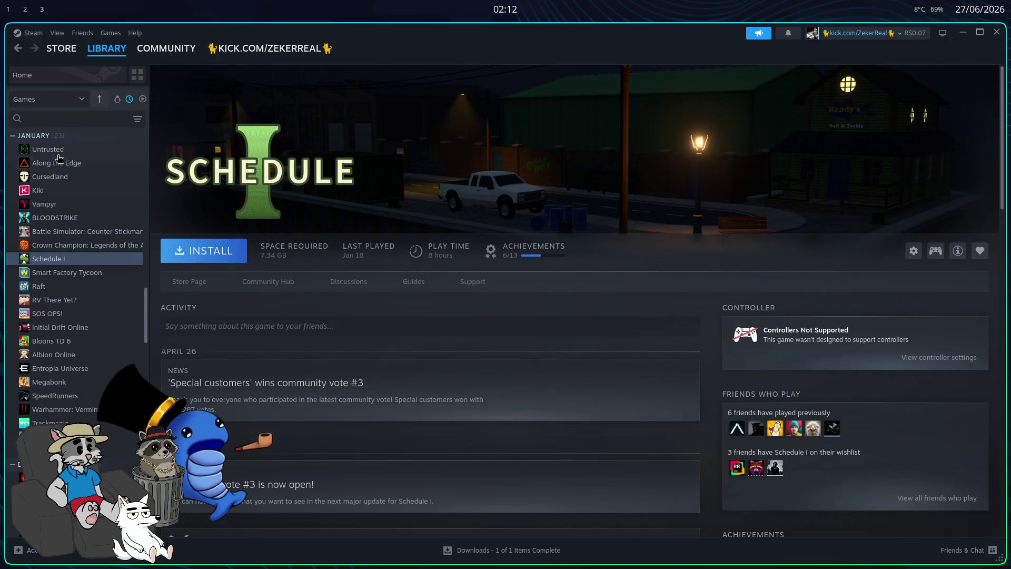
pyautogui.click(58, 151)
pyautogui.click(60, 163)
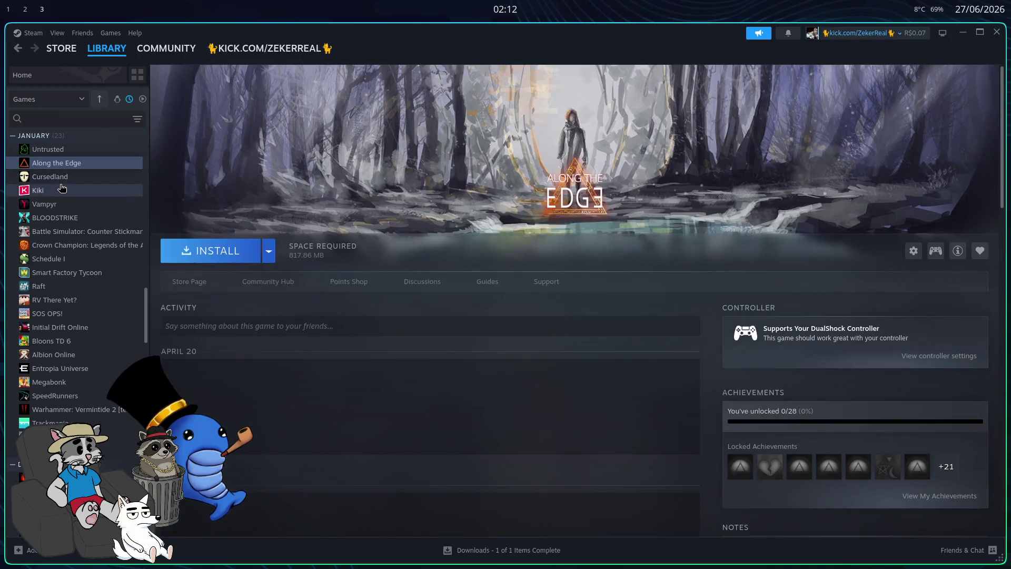
pyautogui.click(61, 189)
pyautogui.click(55, 177)
pyautogui.click(58, 205)
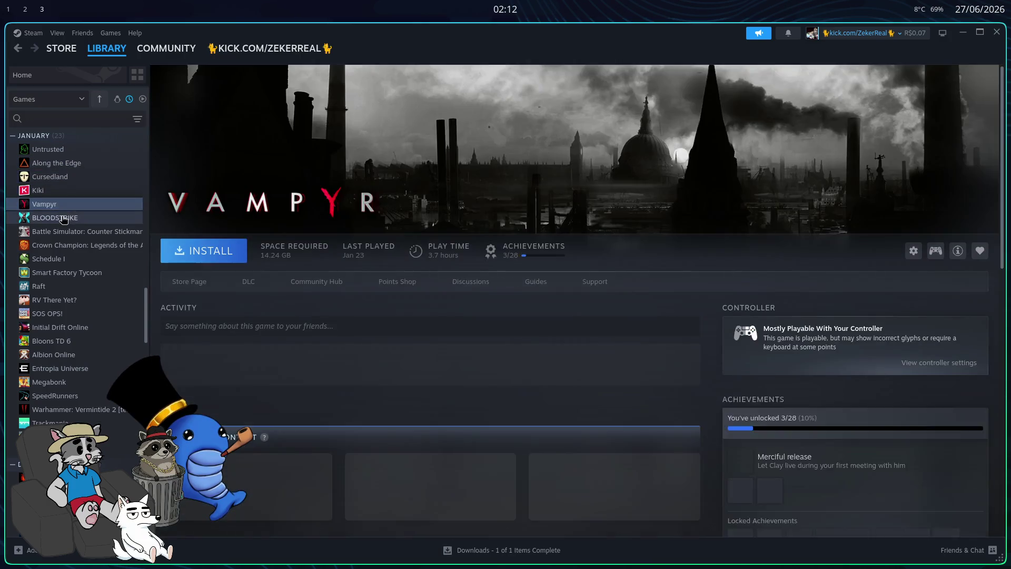
pyautogui.click(64, 218)
pyautogui.click(65, 232)
pyautogui.click(66, 246)
pyautogui.click(67, 259)
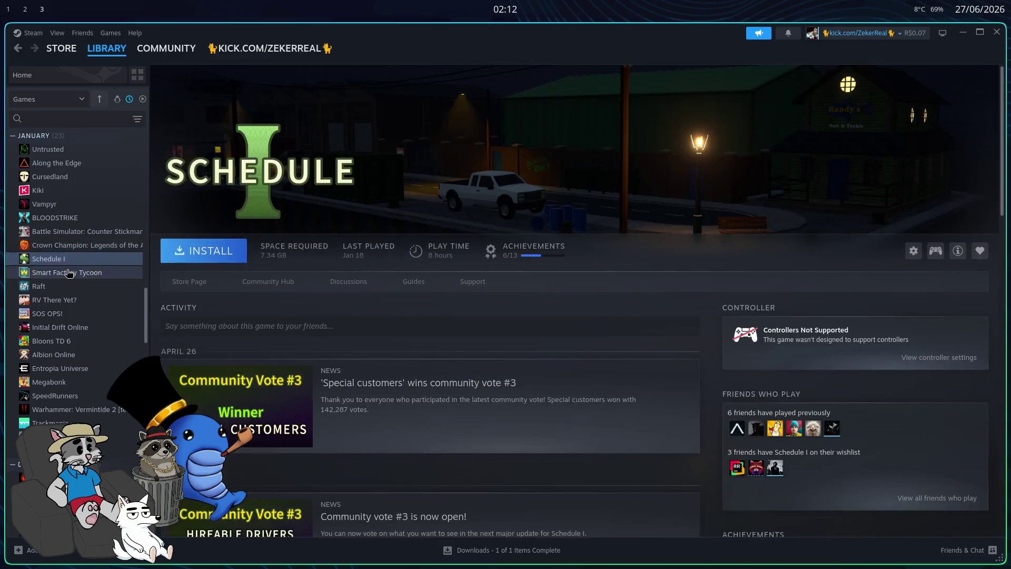
# - Continue with Smart Factory Tycoon, Raft, SOS OPS!, Bloons TD 6, Megabonk and Billie's Wheelie
pyautogui.click(68, 273)
pyautogui.click(71, 286)
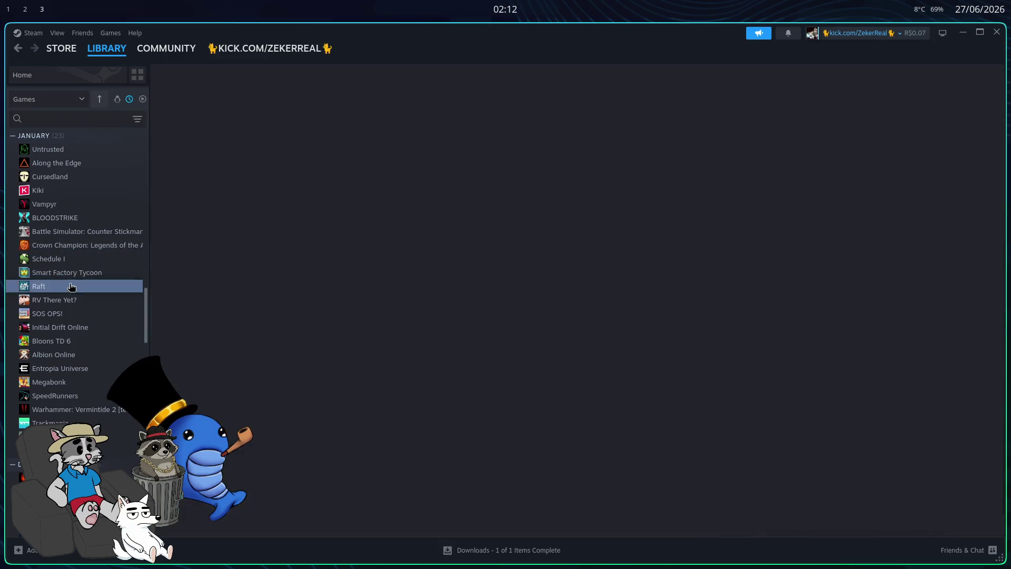
pyautogui.click(74, 313)
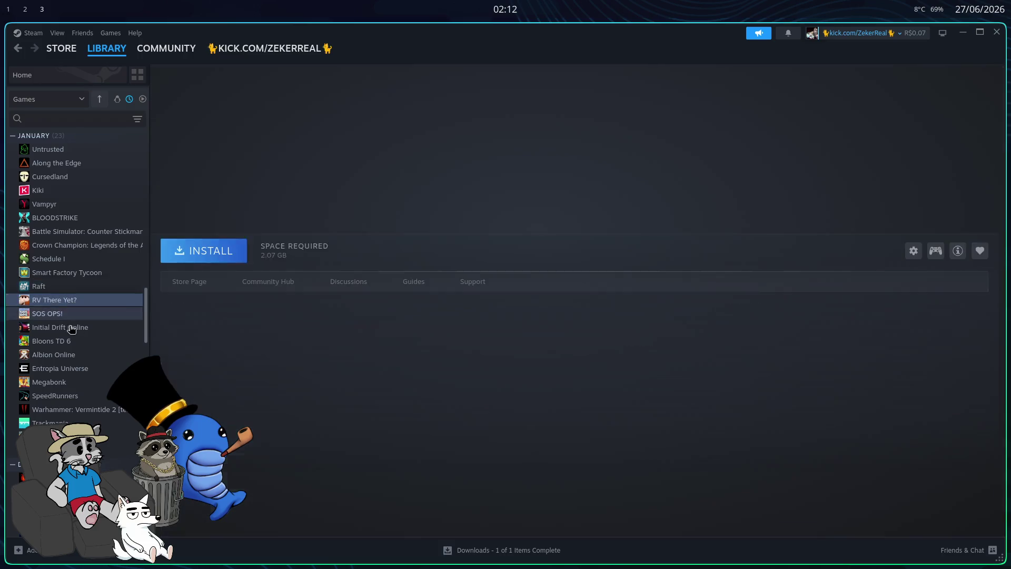
pyautogui.click(71, 327)
pyautogui.click(69, 341)
pyautogui.click(68, 382)
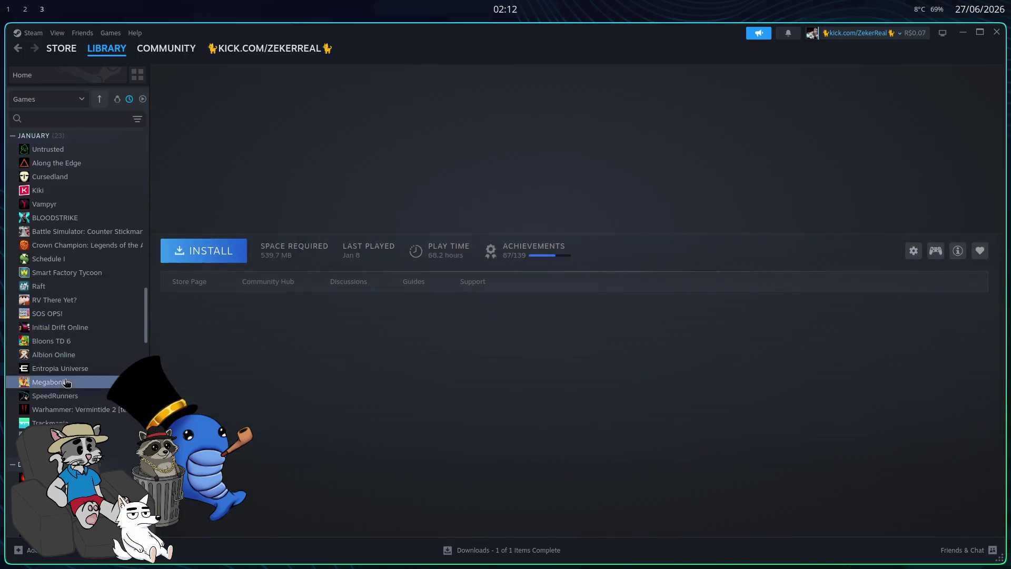
pyautogui.click(73, 413)
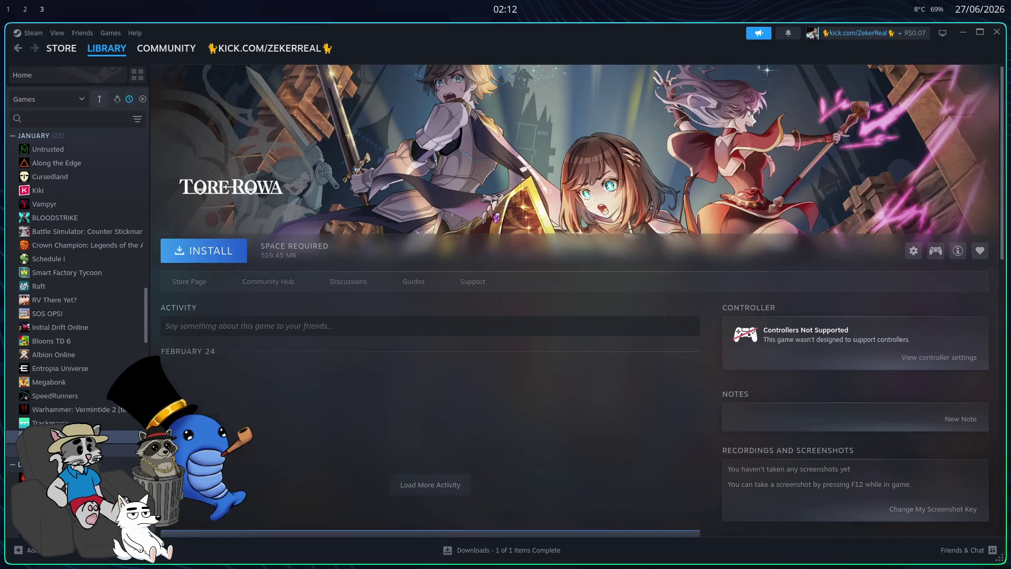
pyautogui.click(68, 423)
pyautogui.scroll(2, 66, 421)
pyautogui.scroll(3, 67, 379)
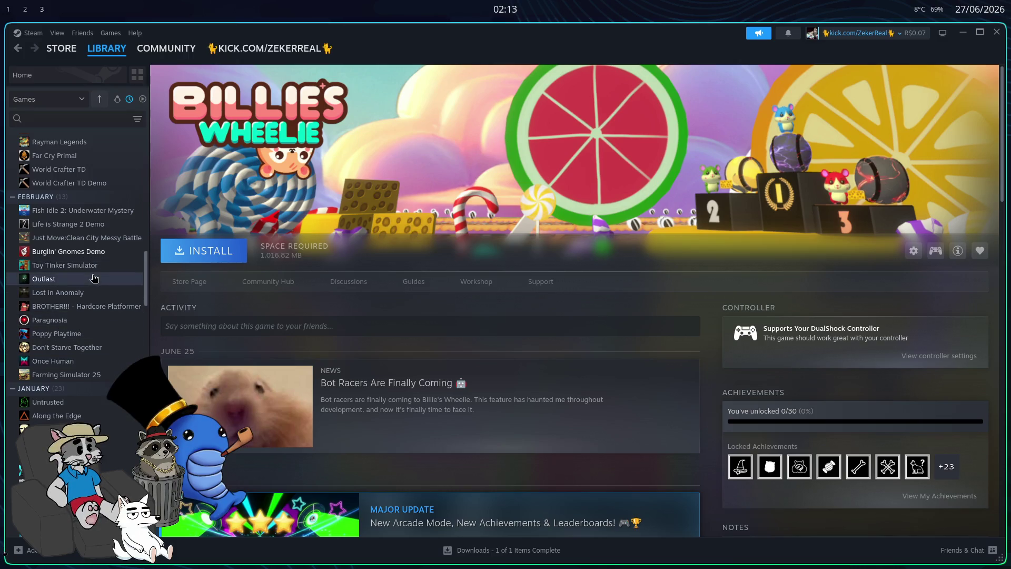
# - Open Just Move: Clean City Messy Battle's page, then scroll up to Spacewar's page
pyautogui.click(89, 238)
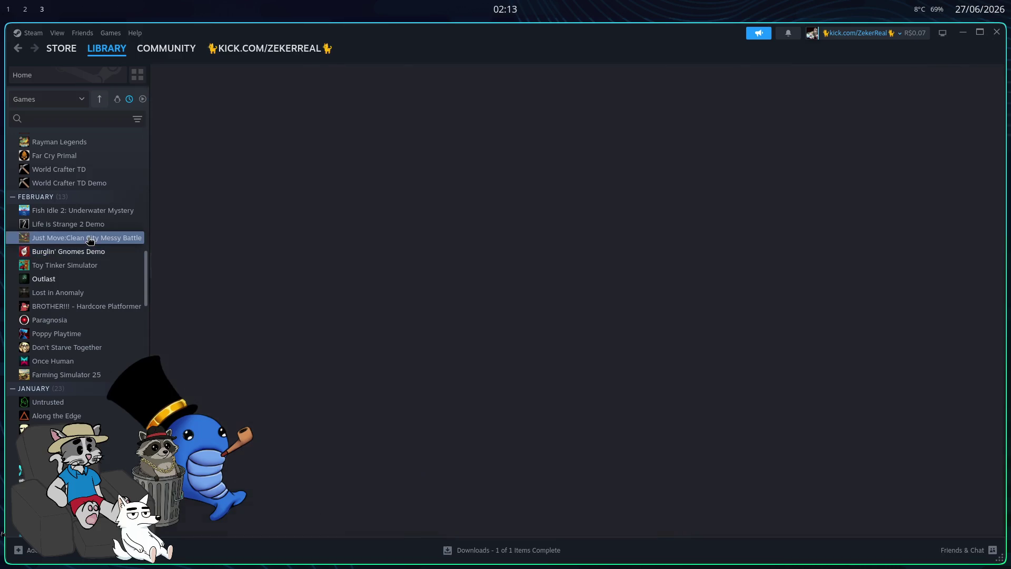
pyautogui.scroll(4, 79, 247)
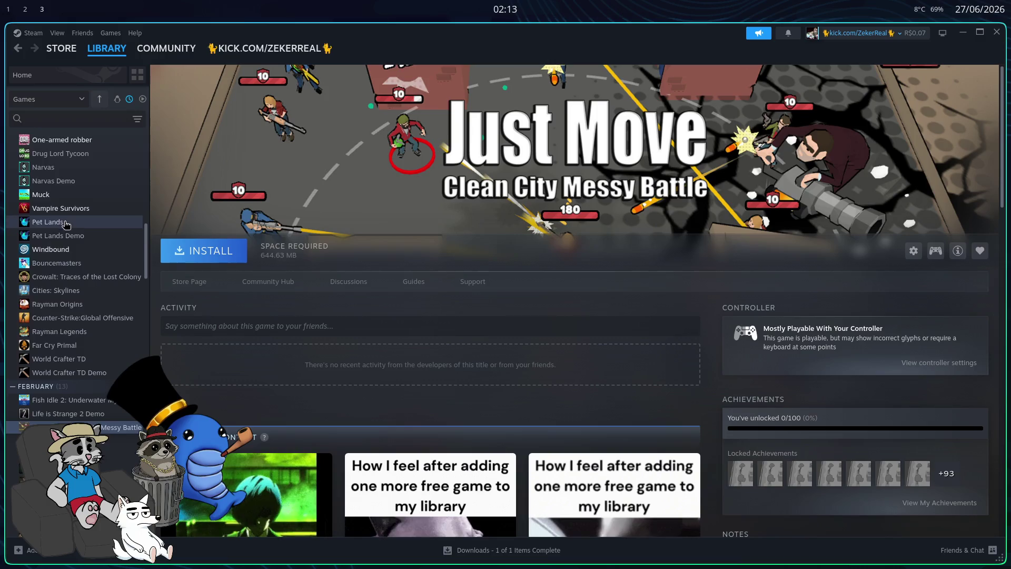
pyautogui.scroll(3, 65, 224)
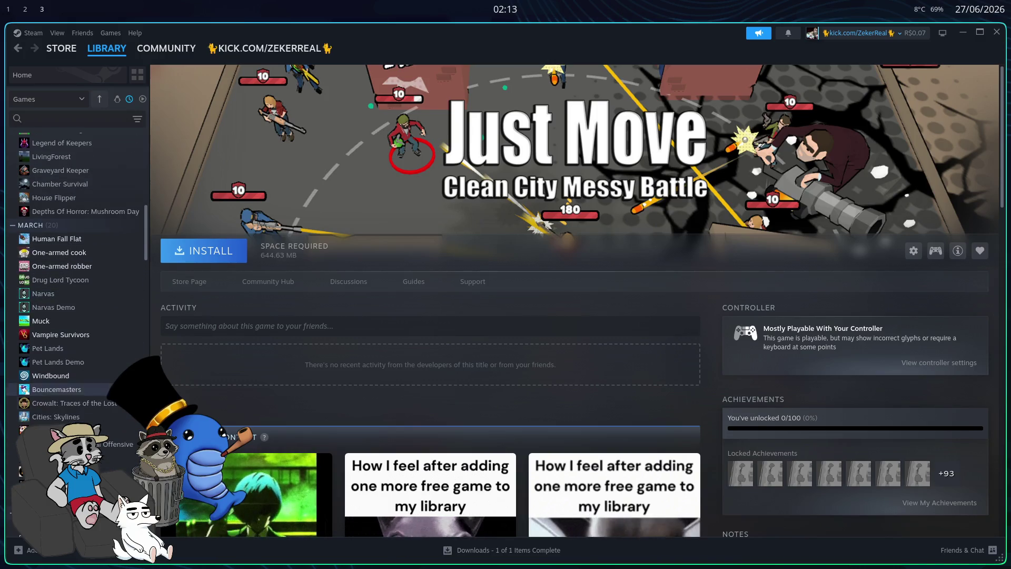
pyautogui.scroll(4, 79, 274)
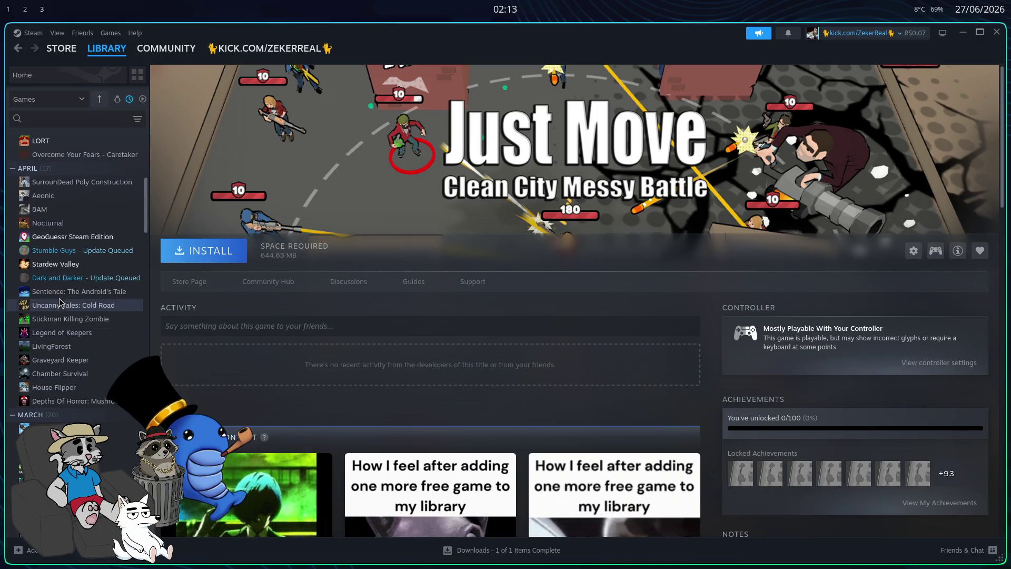
pyautogui.scroll(6, 61, 360)
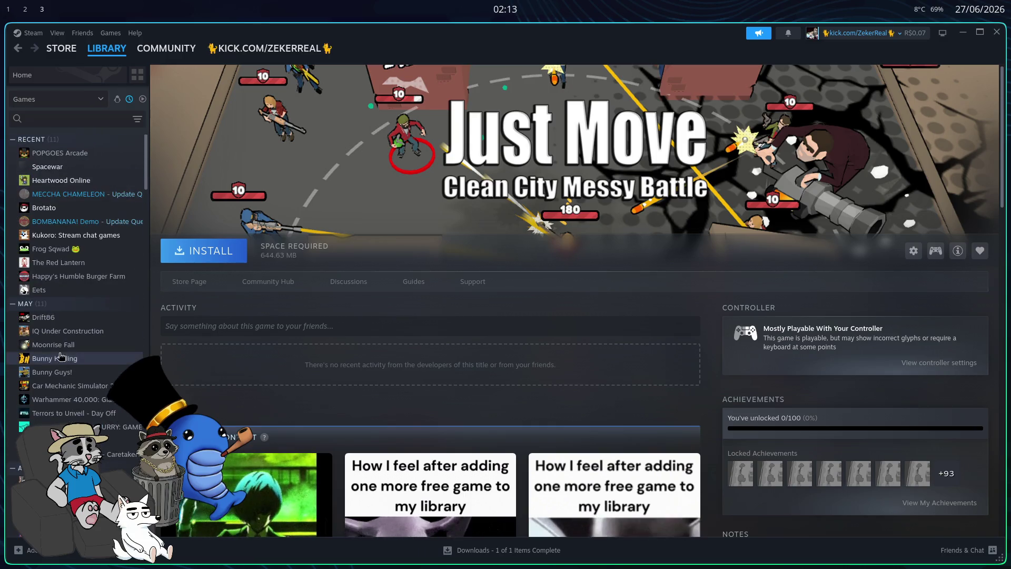
pyautogui.click(62, 169)
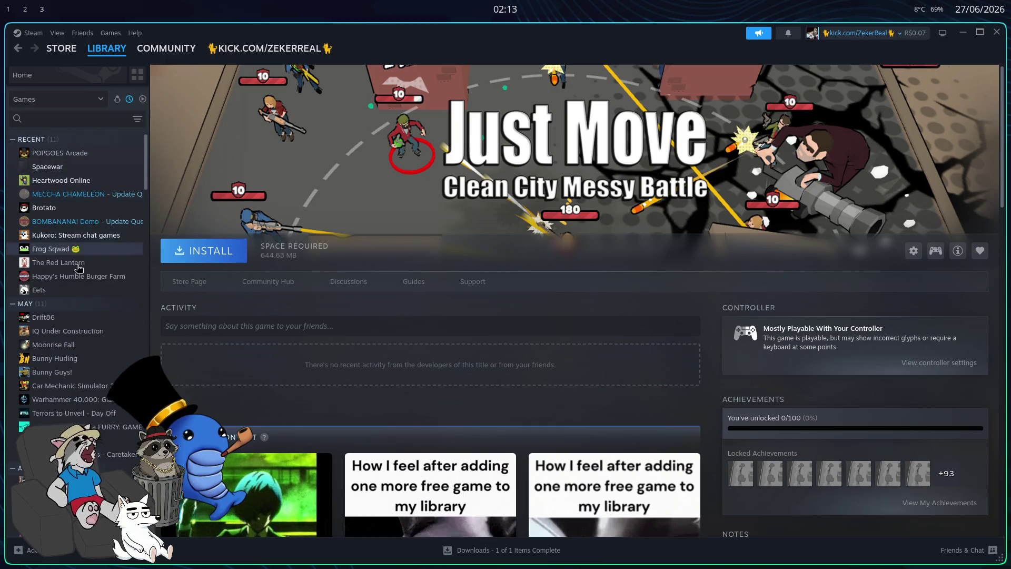
# - Step through Moonrise Fall, Bunny Guys, Warhammer 40,000: Gladius, Terrors to Unveil and LORT pages
pyautogui.click(78, 346)
pyautogui.click(52, 371)
pyautogui.click(63, 399)
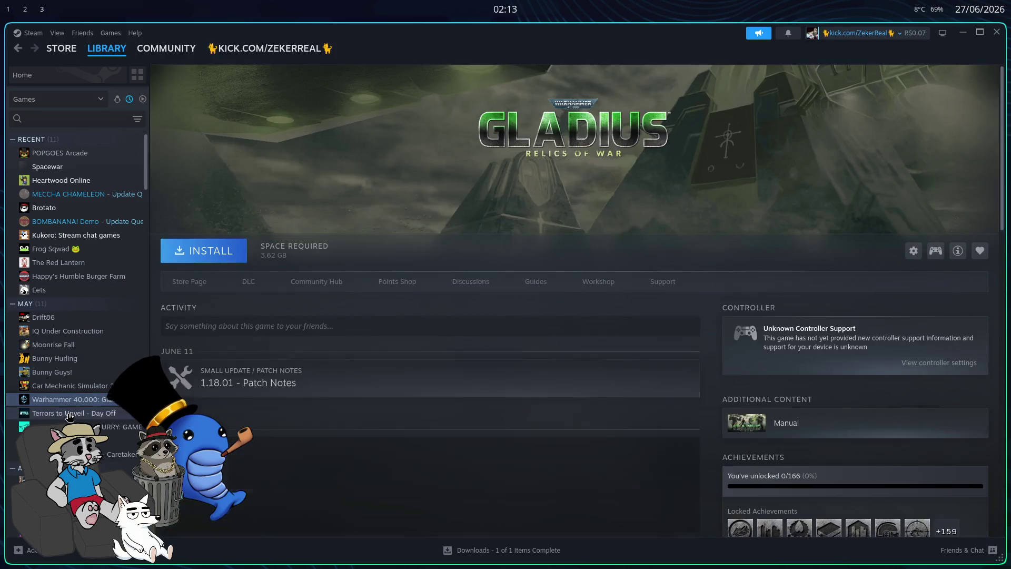
pyautogui.click(69, 414)
pyautogui.click(69, 427)
pyautogui.click(69, 440)
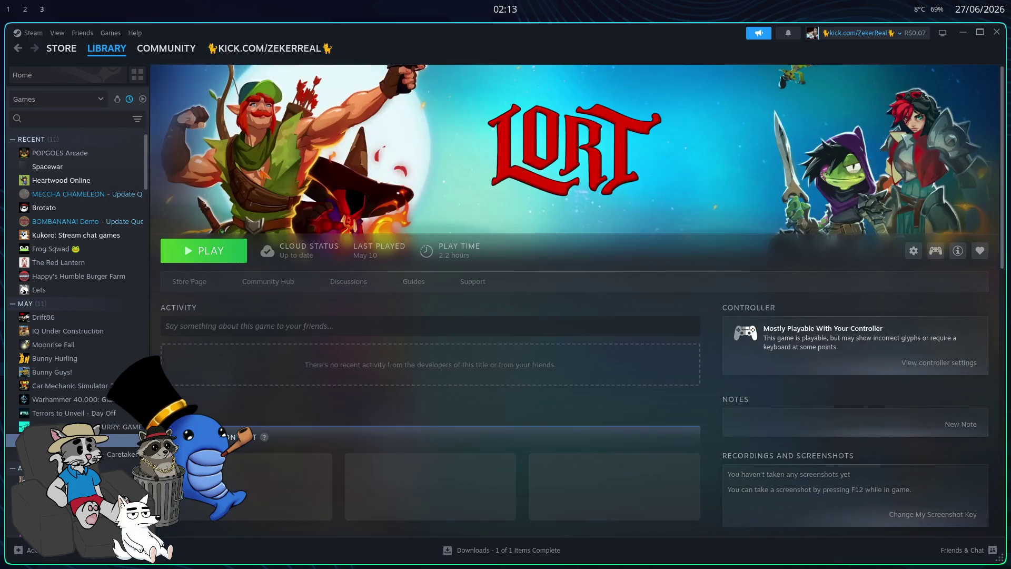
# - View Caretaker, SurrounDead, Aeonic, 8AM, Nocturnal and Stumble Guys library pages
pyautogui.scroll(-2, 68, 440)
pyautogui.click(63, 390)
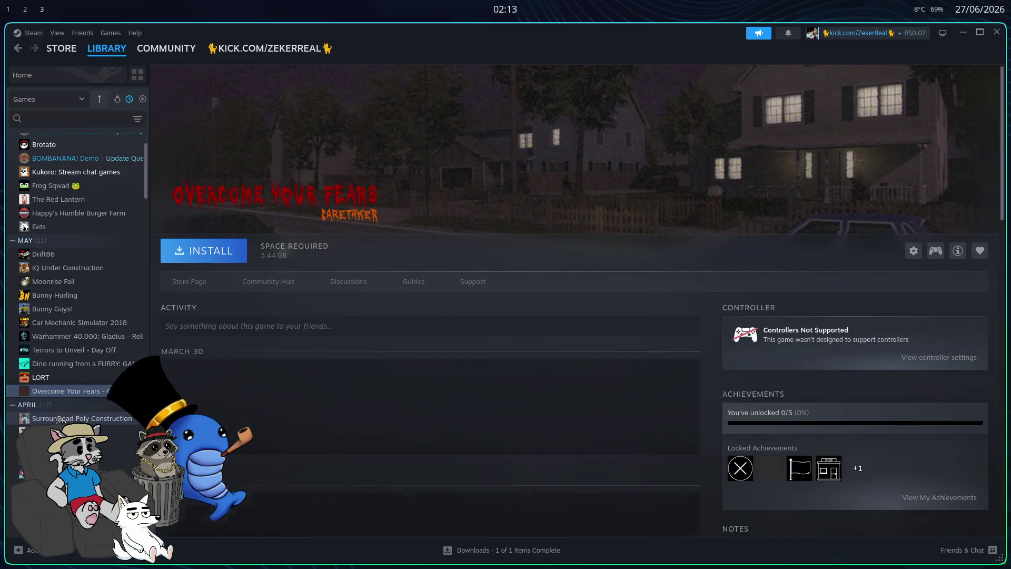
pyautogui.click(61, 419)
pyautogui.click(60, 432)
pyautogui.click(60, 445)
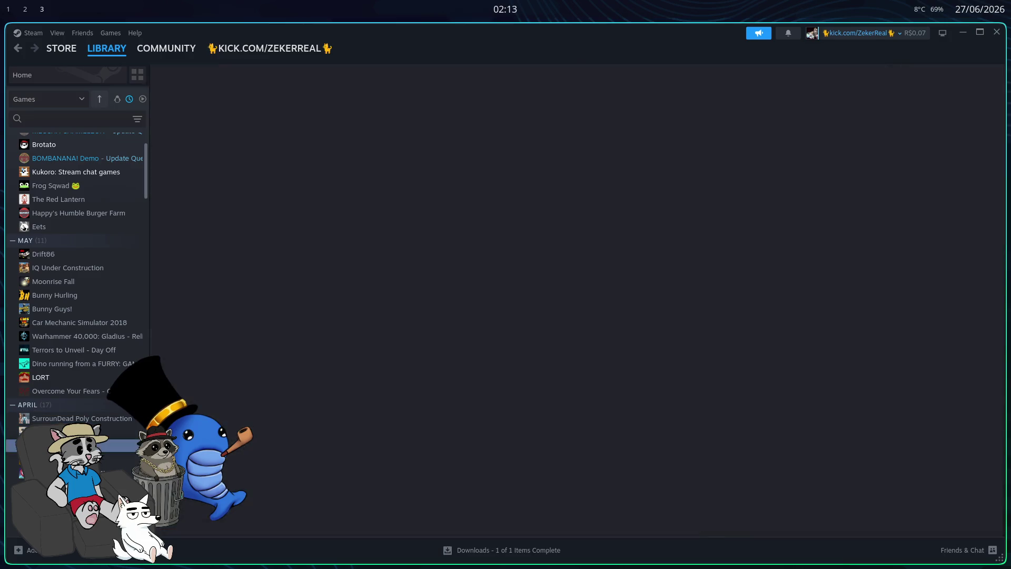
pyautogui.click(61, 459)
pyautogui.click(60, 487)
# - Continue through Uncanny Tales, House Flipper and Human Fall Flat, then open Drug Lord Tycoon's store page
pyautogui.scroll(-2, 60, 486)
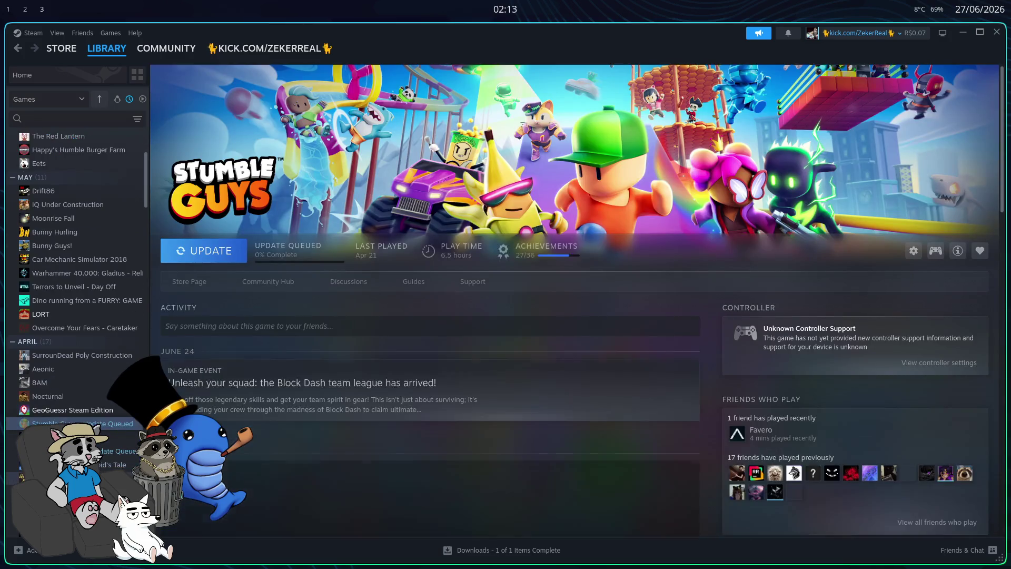
pyautogui.click(60, 478)
pyautogui.click(61, 492)
pyautogui.scroll(-2, 61, 492)
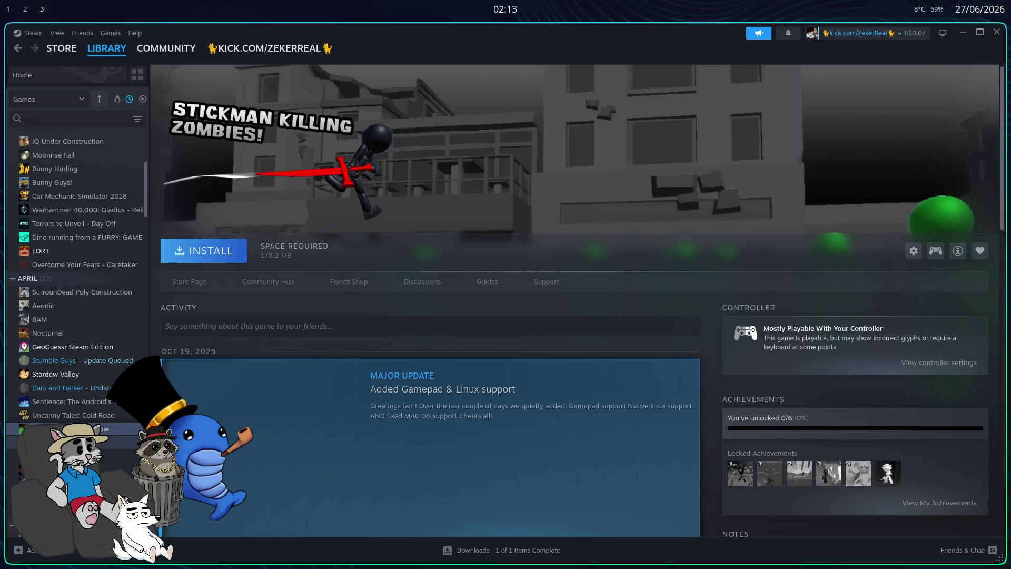
pyautogui.click(61, 492)
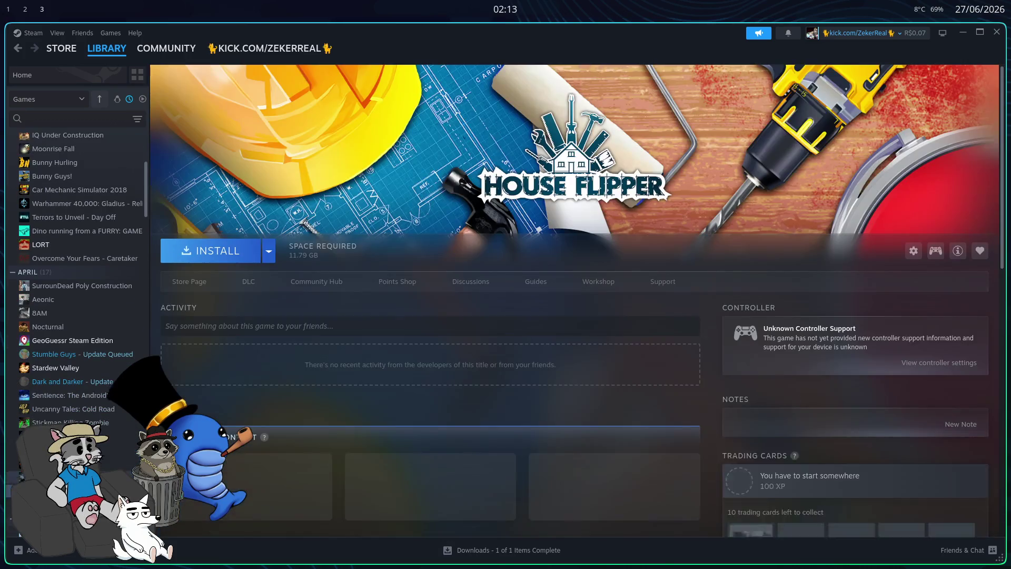
pyautogui.scroll(-4, 61, 452)
pyautogui.click(56, 412)
pyautogui.click(61, 452)
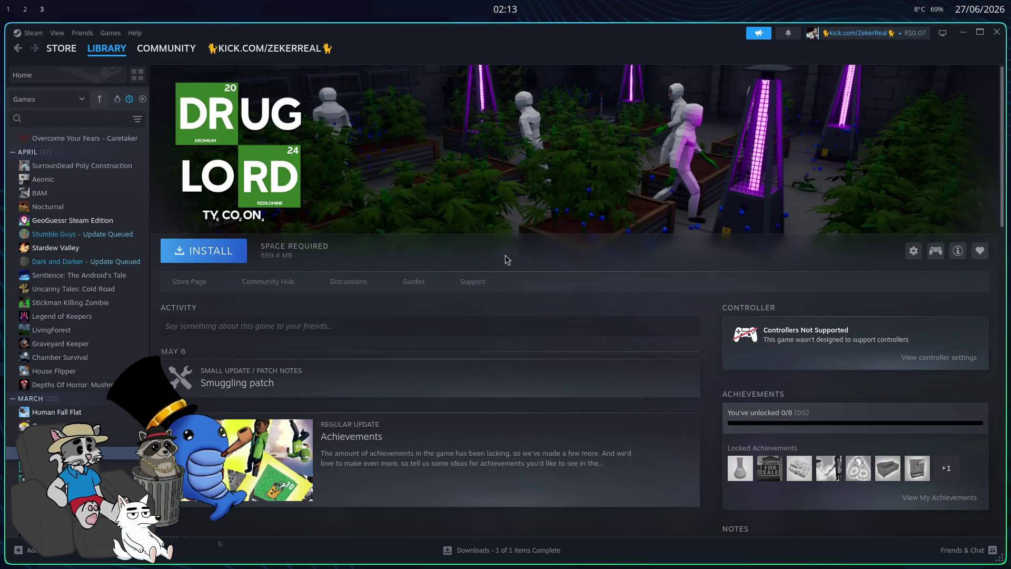
pyautogui.click(205, 283)
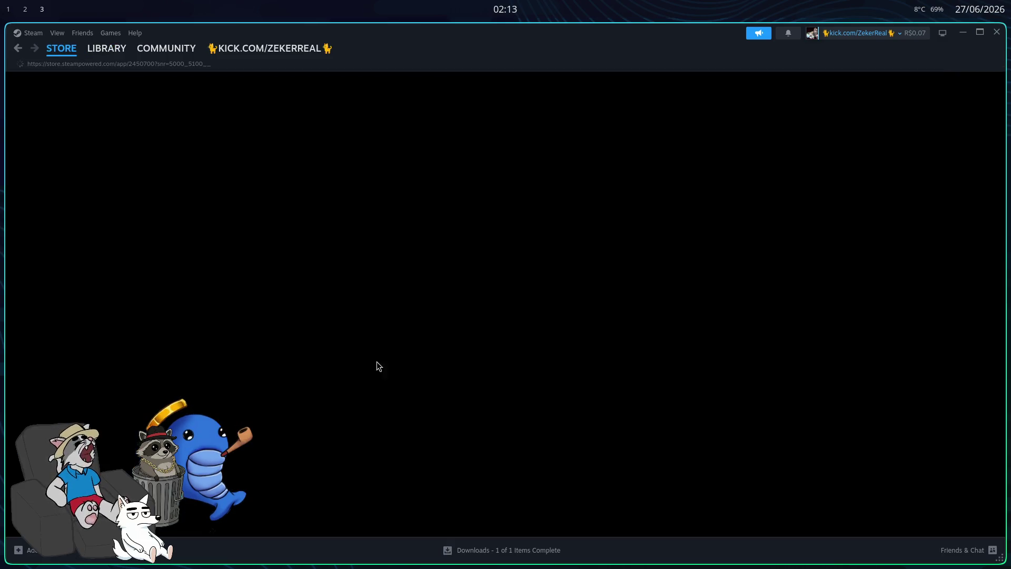
# - Scroll the loaded Drug Lord Tycoon store page and unmute its playing trailer
pyautogui.scroll(-3, 432, 332)
pyautogui.scroll(-3, 440, 352)
pyautogui.scroll(5, 416, 372)
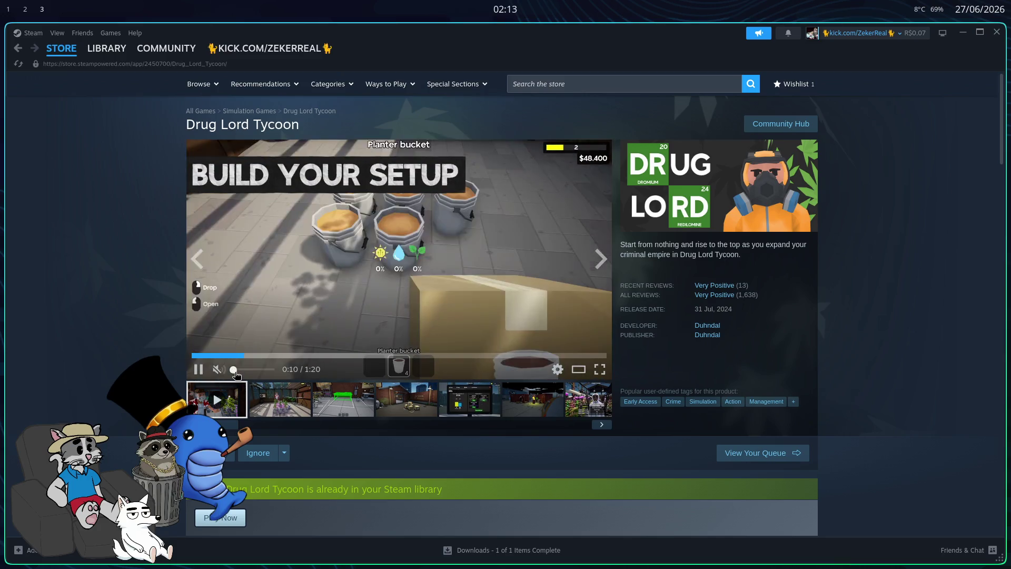
pyautogui.click(235, 374)
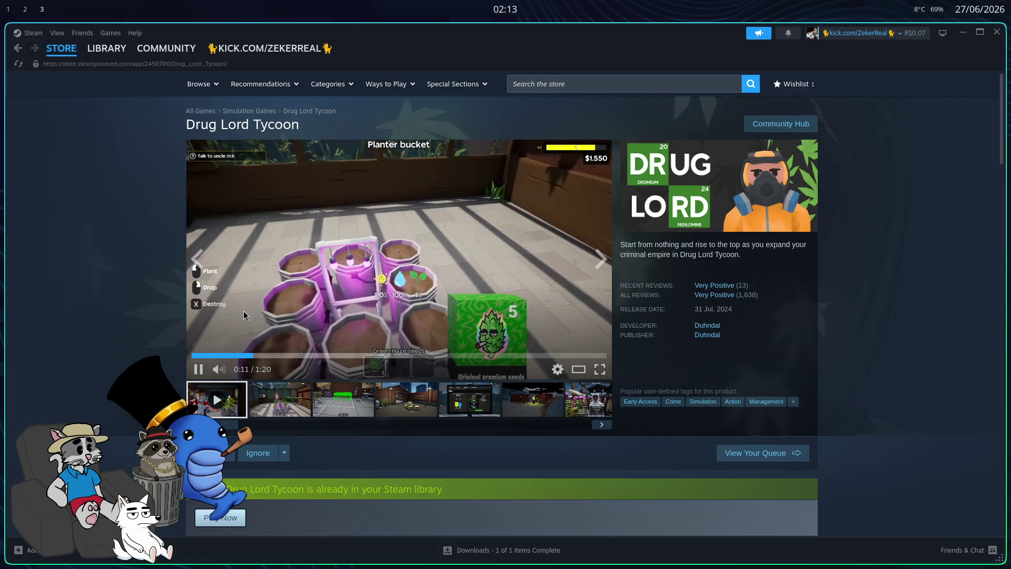